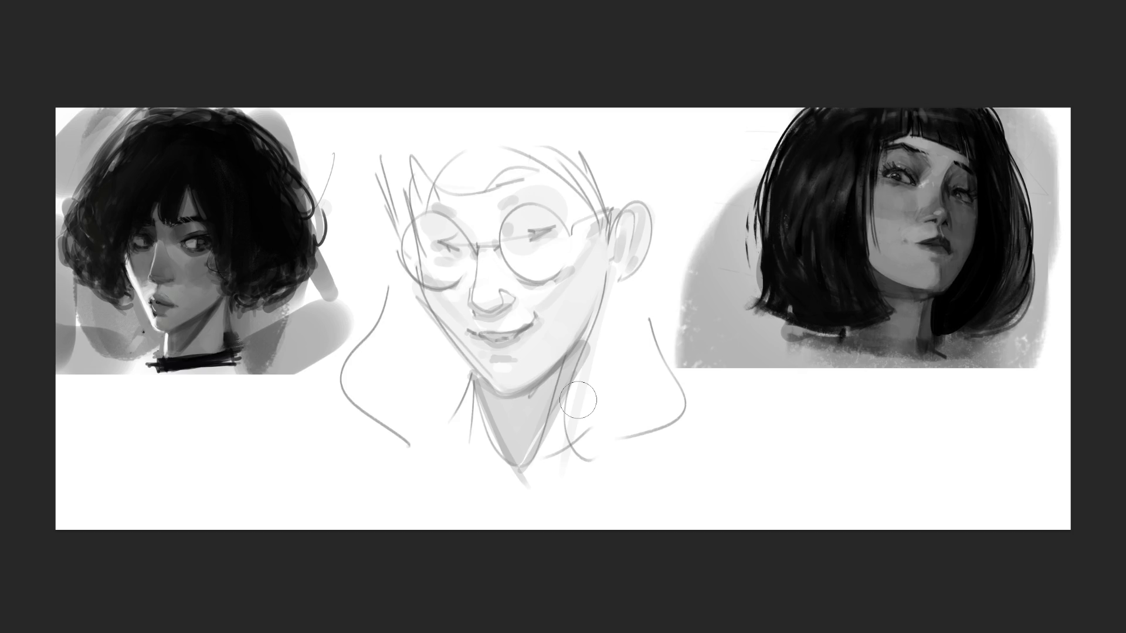
Paint dark grey hair strokes across the top and down both sides of the sketched head.
left_click_drag(599, 117, 613, 187)
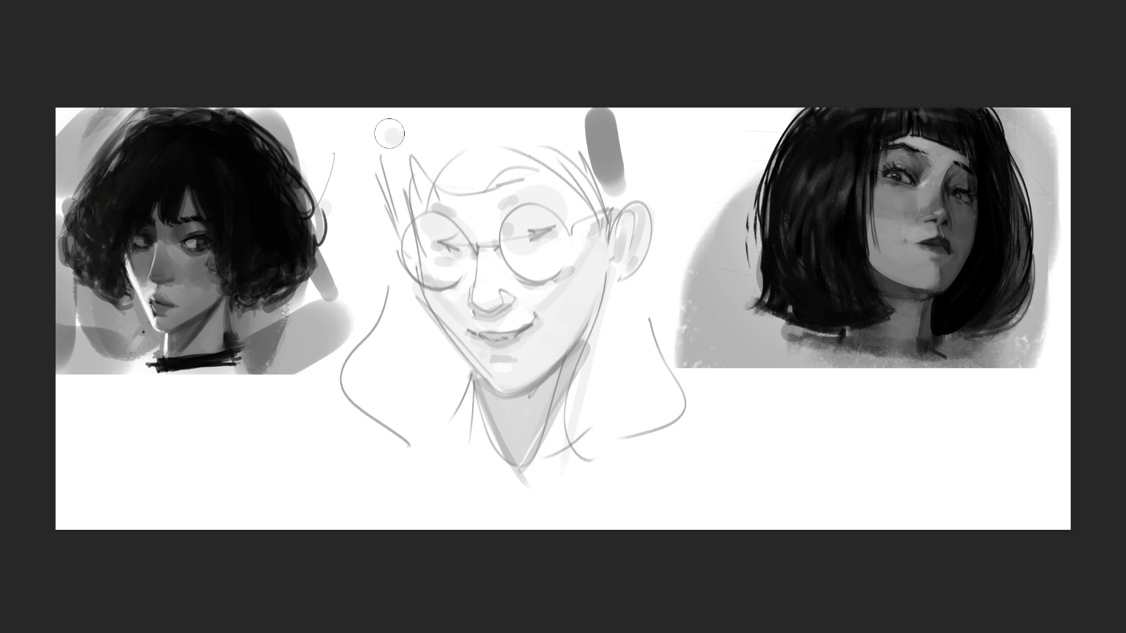
left_click_drag(378, 124, 463, 188)
left_click_drag(415, 138, 469, 182)
left_click_drag(470, 142, 490, 172)
mouse_move(510, 146)
left_mouse_down()
mouse_move(534, 171)
mouse_move(557, 170)
left_mouse_up()
left_click_drag(563, 130, 590, 179)
left_click_drag(408, 167, 419, 223)
left_click_drag(381, 111, 387, 225)
Paint thick collar strokes around the neck and shoulders, closing the right collar shape.
mouse_move(398, 279)
left_mouse_down()
mouse_move(357, 441)
mouse_move(446, 421)
left_mouse_up()
left_click_drag(457, 391, 458, 444)
mouse_move(578, 366)
left_mouse_down()
mouse_move(579, 419)
mouse_move(621, 446)
left_mouse_up()
mouse_move(640, 428)
left_mouse_down()
mouse_move(635, 280)
mouse_move(701, 410)
left_mouse_up()
left_click_drag(701, 414, 632, 433)
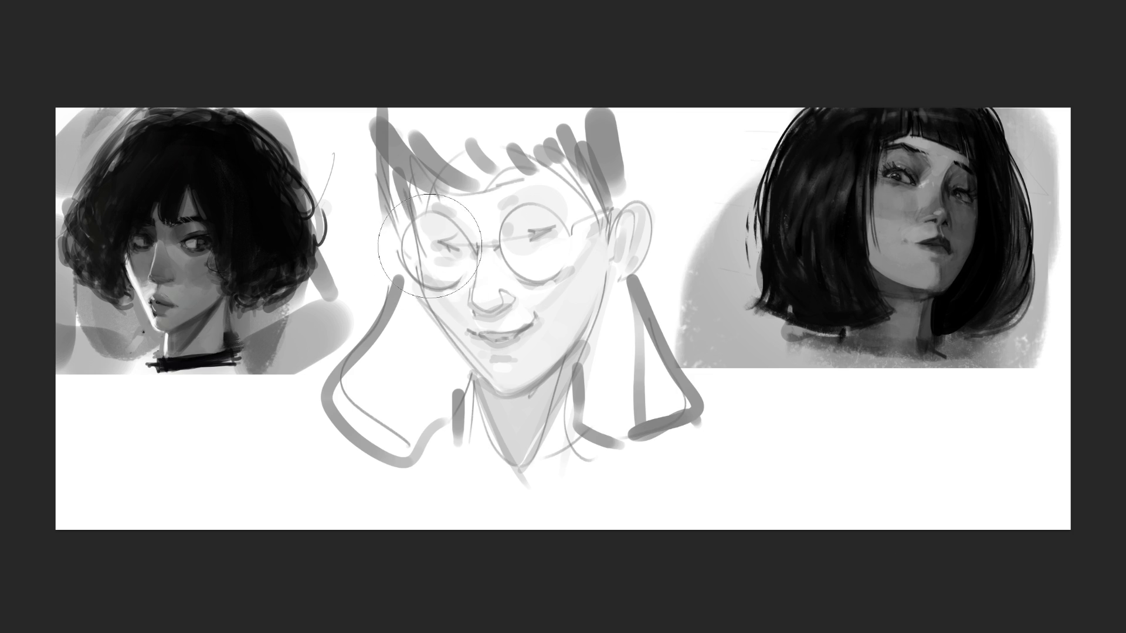
Try shading both glasses lenses dark, then undo it so the lenses stay clear.
left_click_drag(435, 252, 427, 251)
left_click_drag(533, 241, 541, 243)
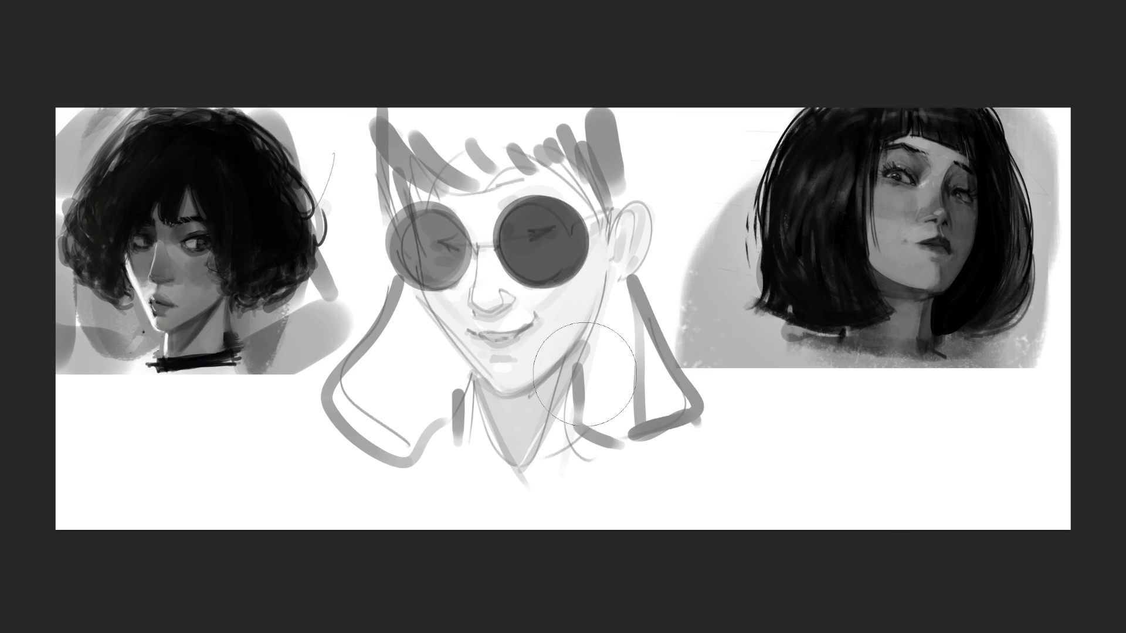
key("ctrl+z")
key("ctrl+z")
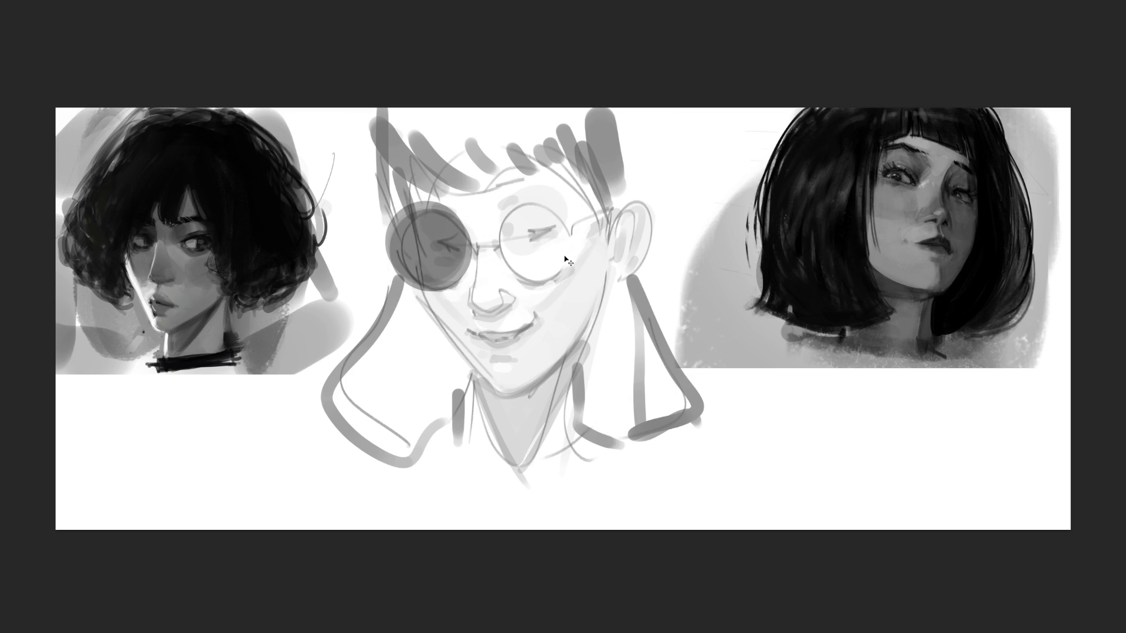
left_click_drag(540, 240, 552, 236)
left_click_drag(439, 251, 433, 248)
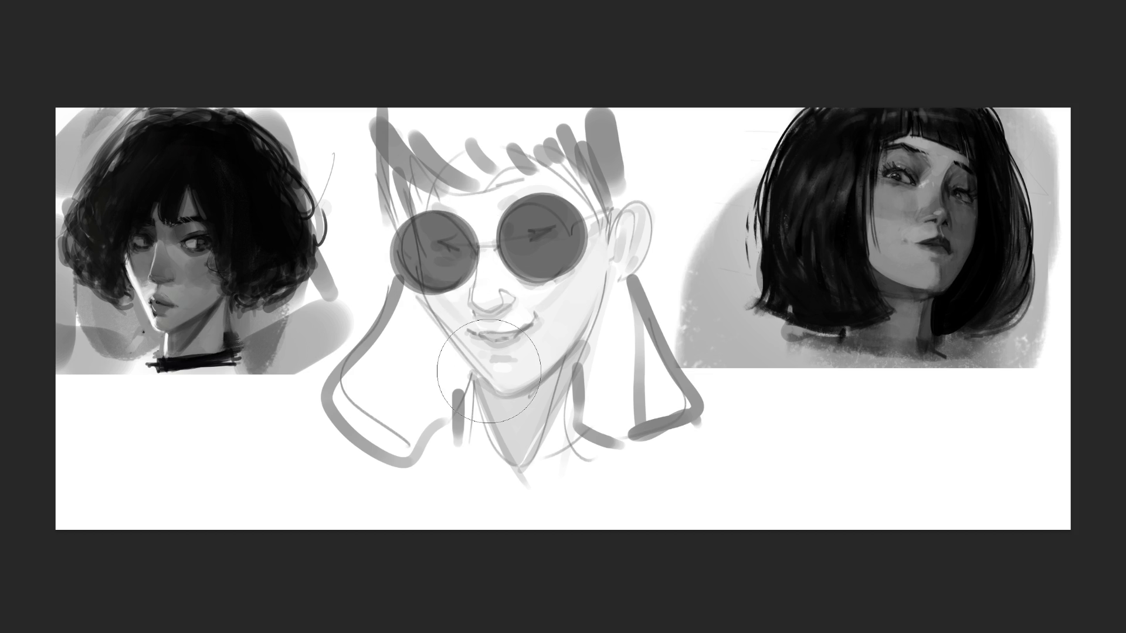
key("ctrl+z")
key("ctrl+z")
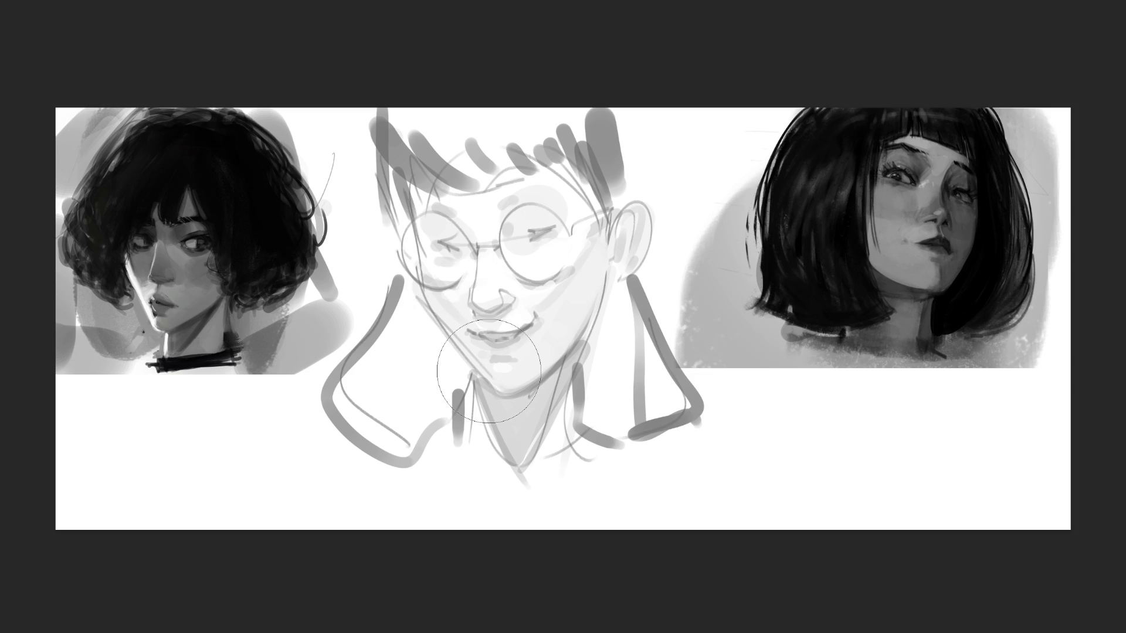
With a smaller brush, paint the right nostril and both eye lines inside the glasses.
key("bracketleft")
left_click_drag(496, 314, 511, 306)
mouse_move(521, 237)
left_mouse_down()
mouse_move(559, 226)
mouse_move(546, 231)
left_mouse_up()
mouse_move(436, 242)
left_mouse_down()
mouse_move(466, 253)
mouse_move(540, 229)
left_mouse_up()
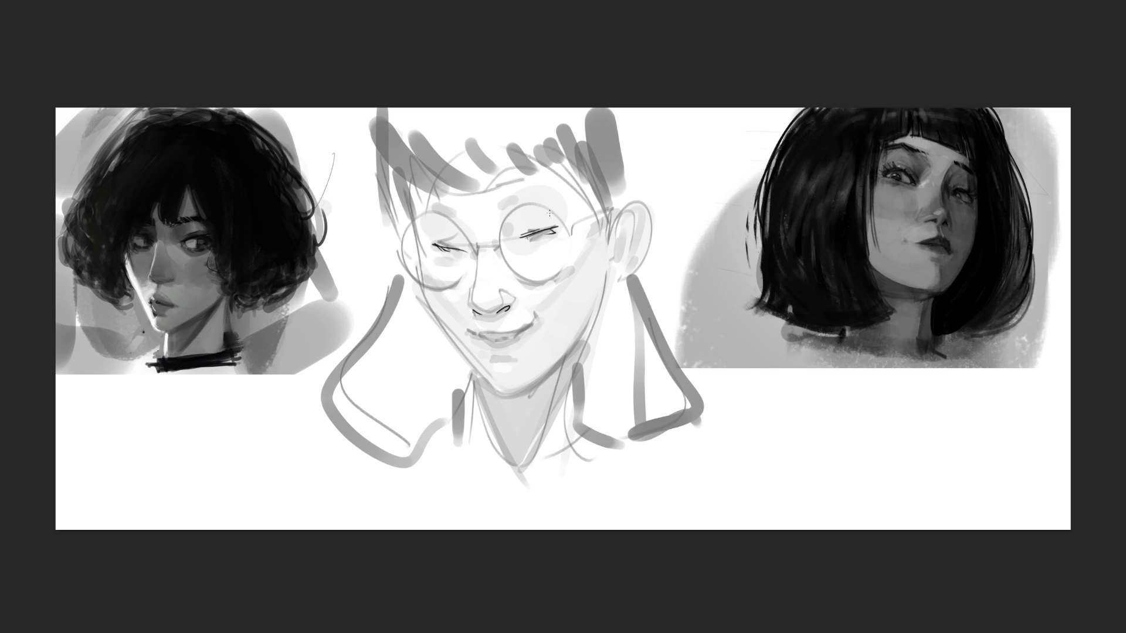
Paint both eyebrows and ink the round lens circles, bridge and glasses arm.
left_click_drag(496, 191, 534, 180)
left_click_drag(452, 204, 432, 201)
mouse_move(532, 197)
left_mouse_down()
mouse_move(521, 272)
mouse_move(560, 273)
mouse_move(549, 277)
left_mouse_up()
left_click_drag(475, 250, 494, 247)
mouse_move(440, 211)
left_mouse_down()
mouse_move(473, 247)
mouse_move(470, 282)
left_mouse_up()
left_click_drag(588, 241, 625, 211)
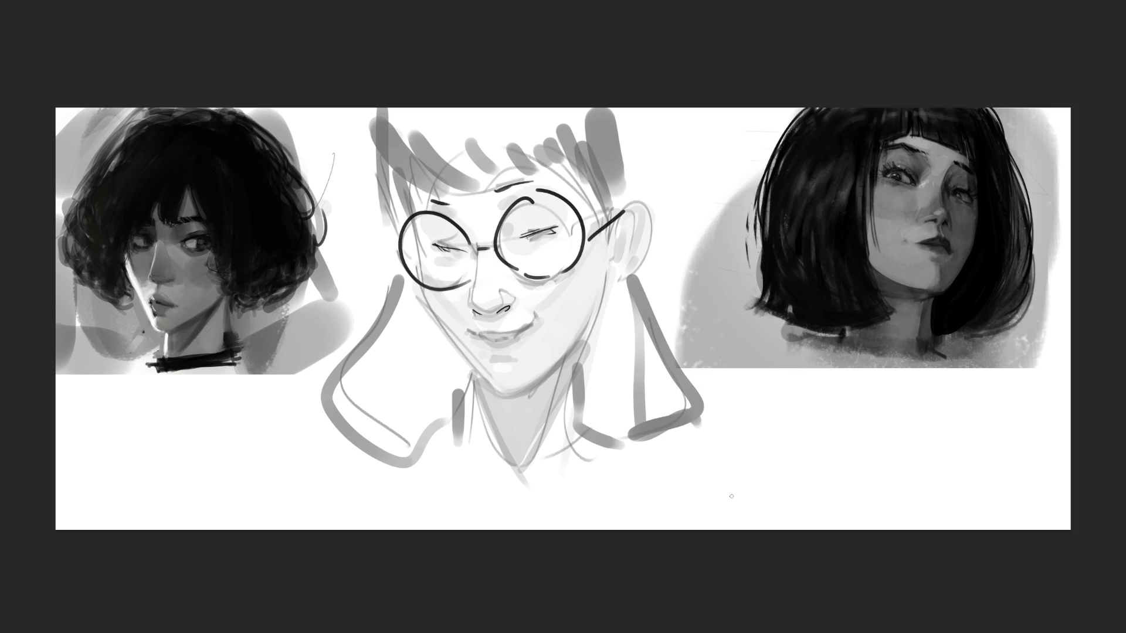
Darken the ear edge and outline the jawline, chin and neck.
left_click_drag(622, 283, 593, 346)
mouse_move(421, 288)
left_mouse_down()
mouse_move(494, 391)
mouse_move(575, 355)
left_mouse_up()
mouse_move(624, 296)
left_mouse_down()
mouse_move(571, 365)
mouse_move(564, 449)
left_mouse_up()
left_click_drag(475, 381, 474, 455)
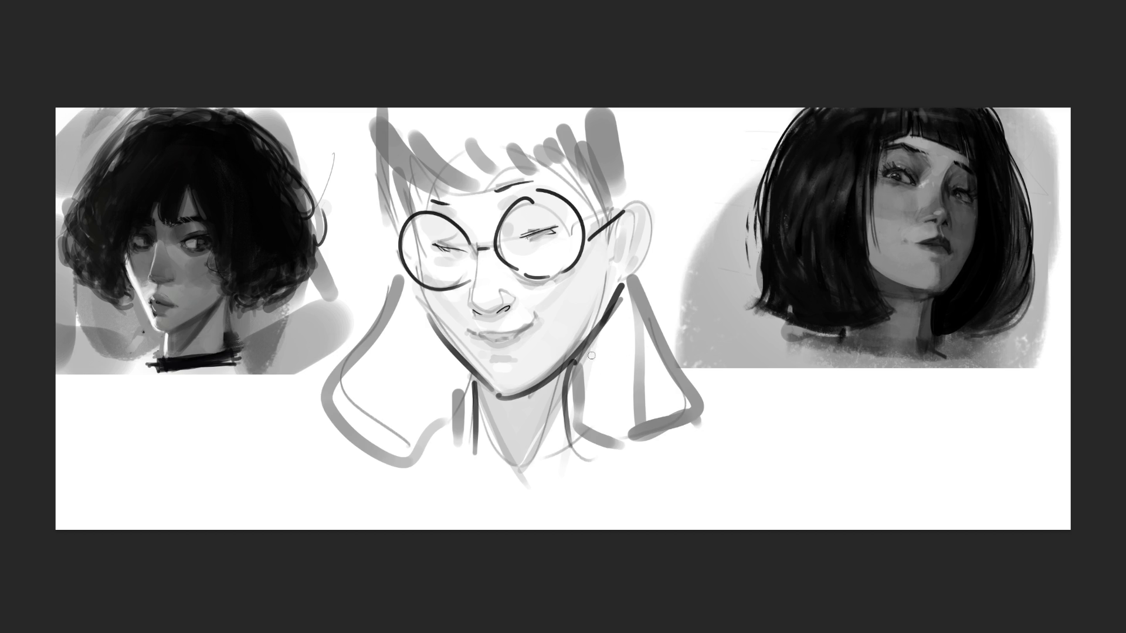
Paint a thick line below the jaw and bold grey hair strokes past both ears.
left_click_drag(588, 352, 588, 472)
mouse_move(586, 375)
left_mouse_down()
mouse_move(634, 226)
mouse_move(667, 176)
mouse_move(671, 228)
mouse_move(648, 231)
left_mouse_up()
mouse_move(387, 214)
left_mouse_down()
mouse_move(404, 241)
mouse_move(389, 171)
mouse_move(451, 110)
left_mouse_up()
left_click_drag(610, 112, 613, 156)
left_click_drag(636, 114, 642, 167)
Add left shoulder strokes and a dark loop over the right shoulder, then enlarge the brush.
left_click_drag(392, 290, 390, 358)
mouse_move(364, 384)
left_mouse_down()
mouse_move(406, 443)
mouse_move(461, 425)
left_mouse_up()
mouse_move(631, 322)
left_mouse_down()
mouse_move(645, 301)
mouse_move(616, 433)
mouse_move(658, 456)
left_mouse_up()
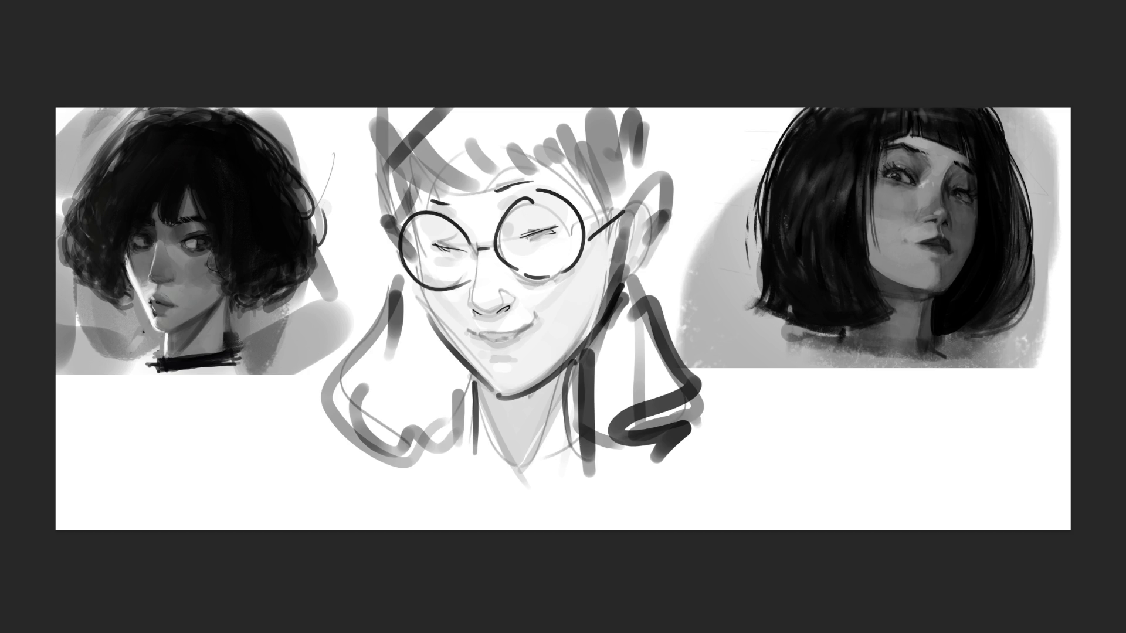
key("bracketright")
key("bracketright")
key("bracketright")
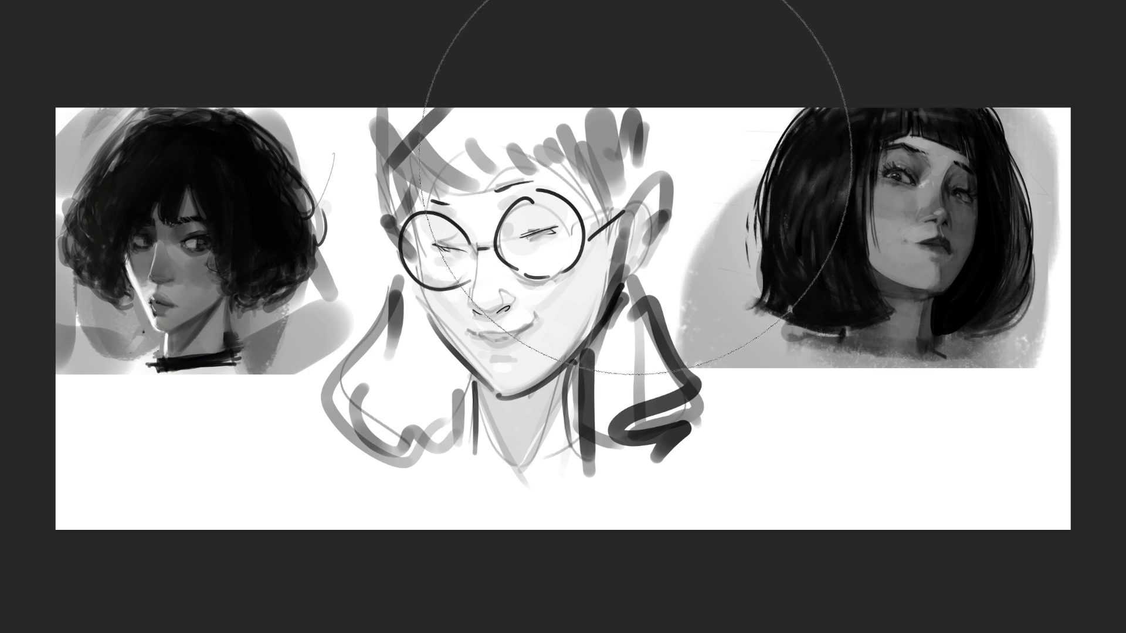
Fade the old sketch with soft erasing, then redraw cheek, jaw and lens lines.
mouse_move(532, 428)
left_mouse_down()
mouse_move(615, 236)
mouse_move(520, 402)
left_mouse_up()
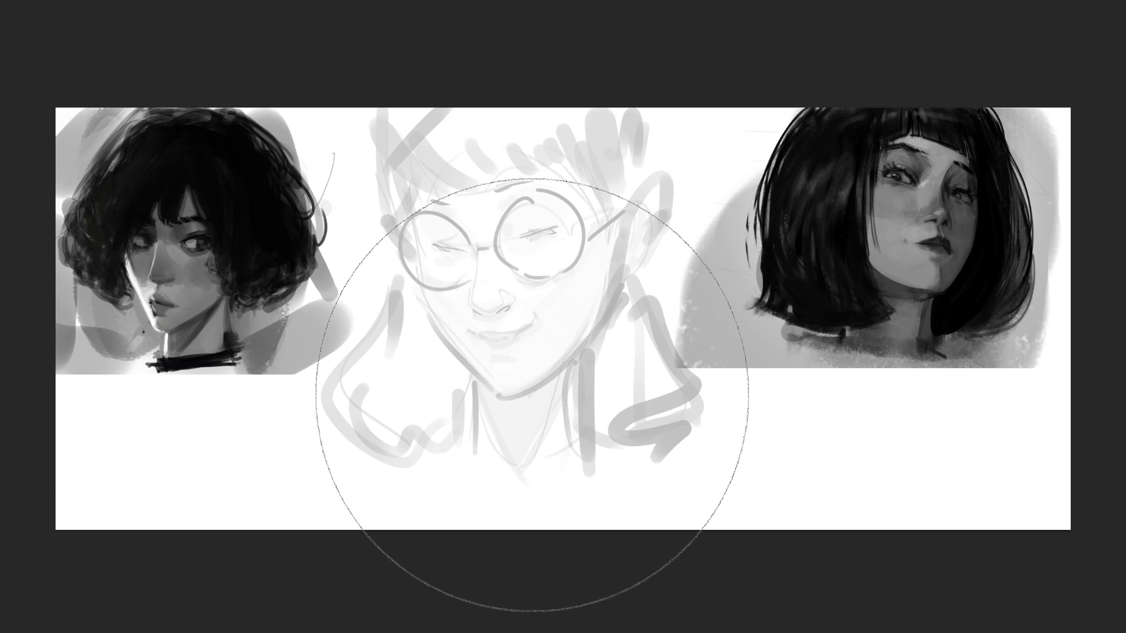
key("bracketleft")
key("bracketleft")
key("bracketleft")
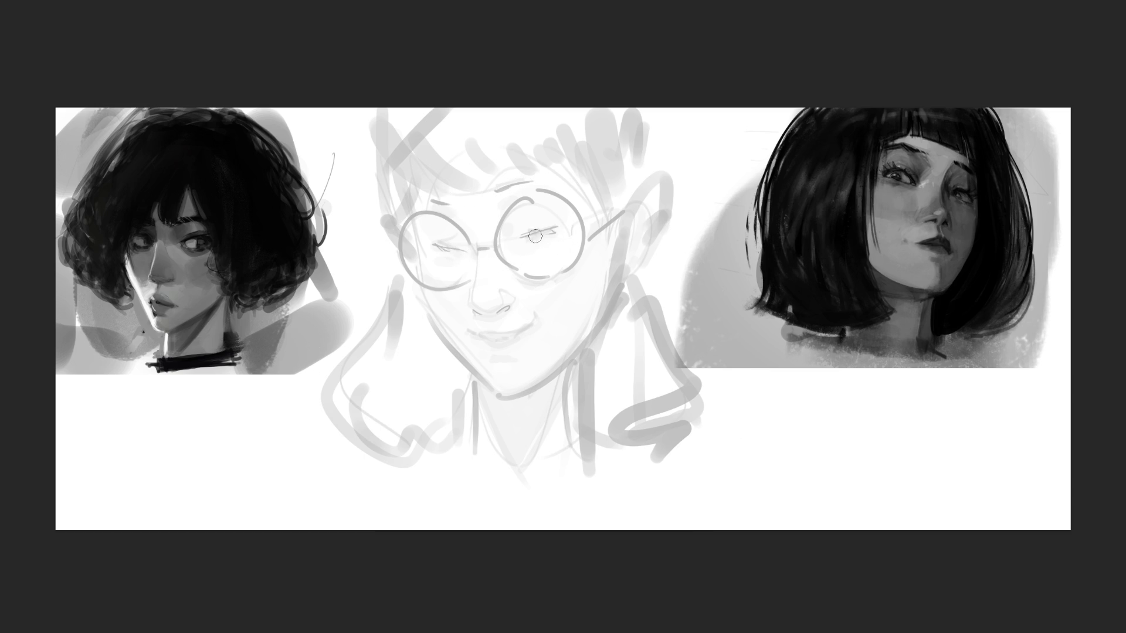
mouse_move(420, 262)
left_mouse_down()
mouse_move(463, 320)
mouse_move(537, 241)
mouse_move(509, 331)
mouse_move(478, 333)
left_mouse_up()
mouse_move(598, 238)
left_mouse_down()
mouse_move(537, 323)
mouse_move(484, 352)
mouse_move(496, 331)
mouse_move(487, 358)
mouse_move(569, 328)
mouse_move(607, 211)
mouse_move(513, 386)
left_mouse_up()
mouse_move(426, 313)
left_mouse_down()
mouse_move(477, 366)
mouse_move(552, 378)
left_mouse_up()
mouse_move(589, 226)
left_mouse_down()
mouse_move(546, 206)
mouse_move(572, 222)
mouse_move(551, 228)
left_mouse_up()
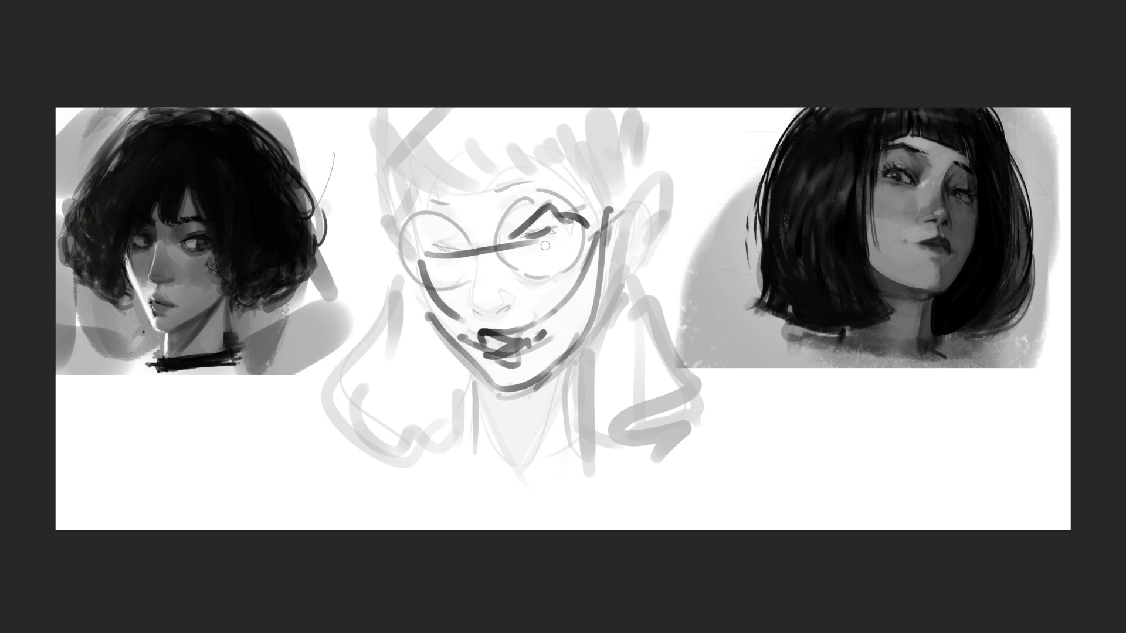
Draw upper eyelids, brows and lid dashes over both lenses, plus the first hair lines.
mouse_move(418, 232)
left_mouse_down()
mouse_move(463, 246)
mouse_move(570, 224)
left_mouse_up()
left_click_drag(469, 247, 453, 246)
mouse_move(551, 208)
left_mouse_down()
mouse_move(530, 221)
mouse_move(554, 210)
left_mouse_up()
left_click_drag(419, 235, 485, 241)
mouse_move(571, 206)
left_mouse_down()
mouse_move(503, 178)
mouse_move(514, 193)
mouse_move(498, 205)
left_mouse_up()
left_click_drag(411, 199, 486, 206)
left_click_drag(542, 175, 512, 199)
left_click_drag(437, 144, 469, 177)
mouse_move(427, 114)
left_mouse_down()
mouse_move(437, 202)
mouse_move(510, 159)
mouse_move(586, 195)
left_mouse_up()
Outline the hair around the head and draw long hair down the left side.
left_click_drag(528, 132, 607, 252)
left_click_drag(587, 208, 604, 352)
left_click_drag(415, 147, 443, 343)
left_click_drag(374, 117, 369, 384)
mouse_move(403, 326)
left_mouse_down()
mouse_move(399, 363)
mouse_move(452, 390)
left_mouse_up()
left_click_drag(469, 403, 464, 417)
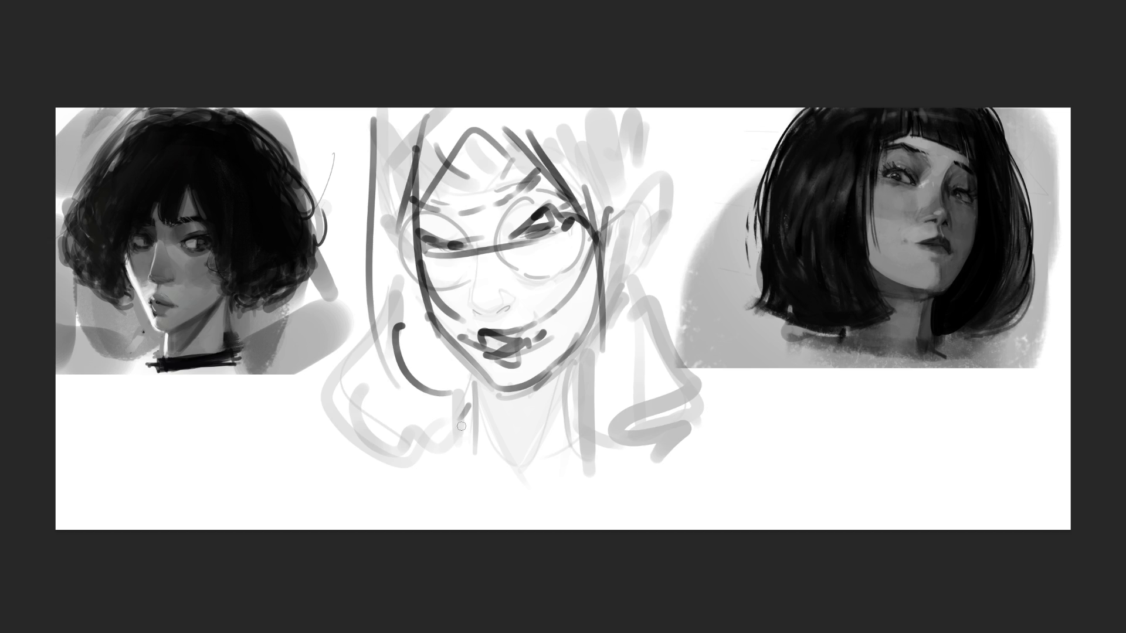
Draw long hair down the right side of the face to the shoulders, finishing the neck curve.
left_click_drag(612, 175, 601, 271)
left_click_drag(562, 329, 609, 304)
left_click_drag(583, 384, 638, 202)
left_click_drag(634, 131, 642, 404)
left_click_drag(642, 170, 586, 431)
left_click_drag(651, 414, 586, 466)
mouse_move(593, 352)
left_mouse_down()
mouse_move(572, 407)
mouse_move(496, 469)
left_mouse_up()
mouse_move(478, 381)
left_mouse_down()
mouse_move(476, 401)
mouse_move(648, 411)
left_mouse_up()
mouse_move(659, 380)
left_mouse_down()
mouse_move(671, 258)
mouse_move(598, 111)
left_mouse_up()
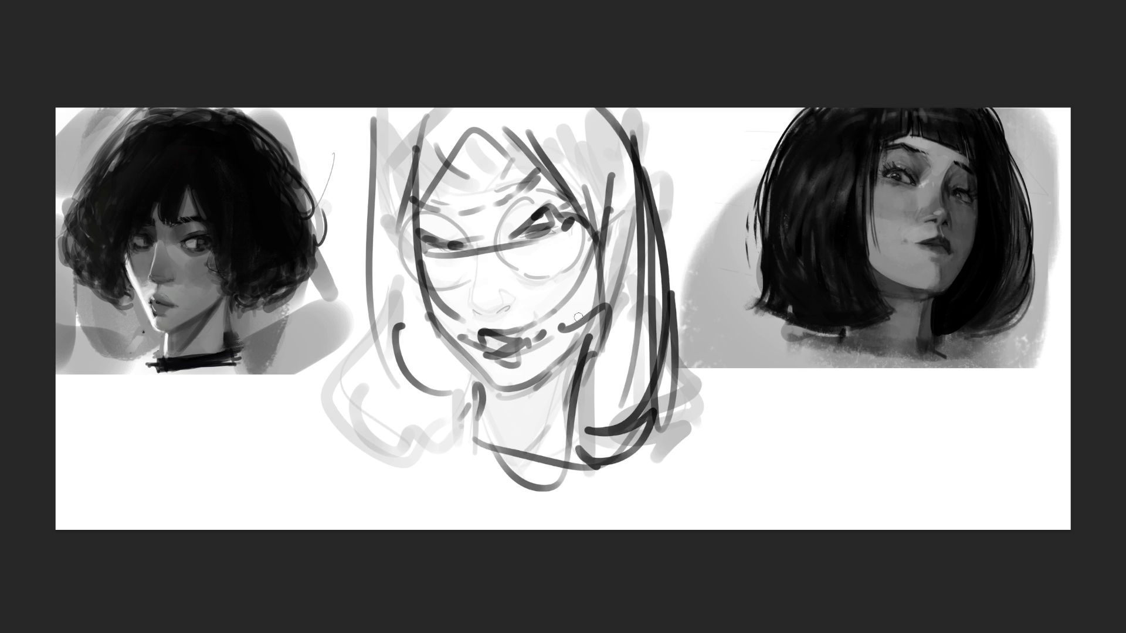
key("bracketright")
key("bracketright")
key("bracketright")
Lower the sketch layer's opacity with keys 3 and 2, then adjust the view.
key("3")
key("2")
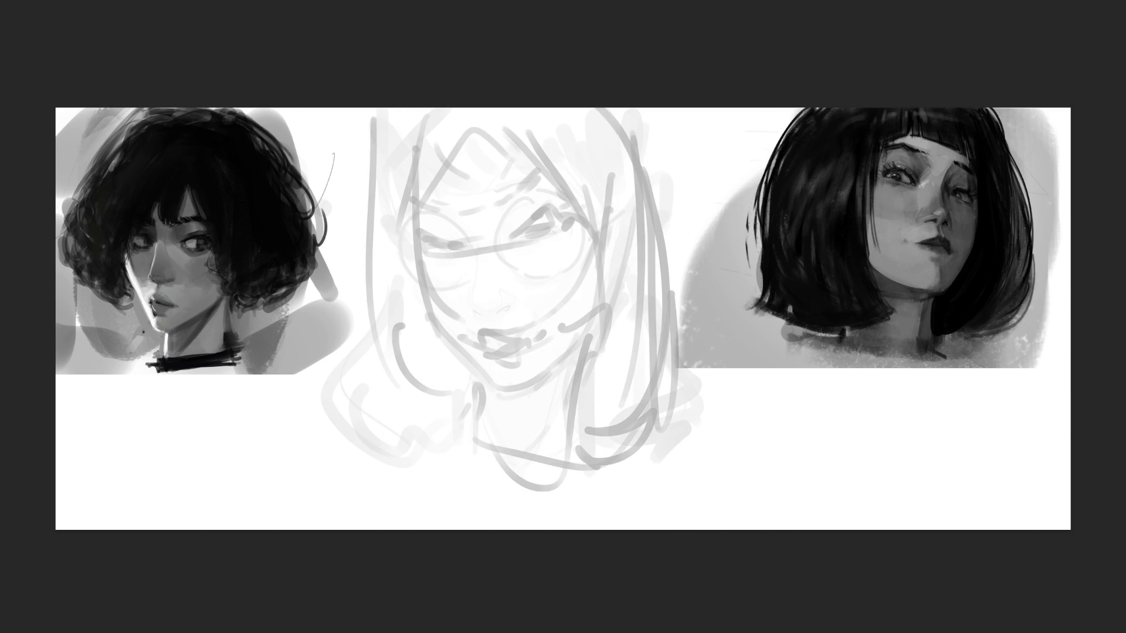
scroll(428, 288, "up", 2)
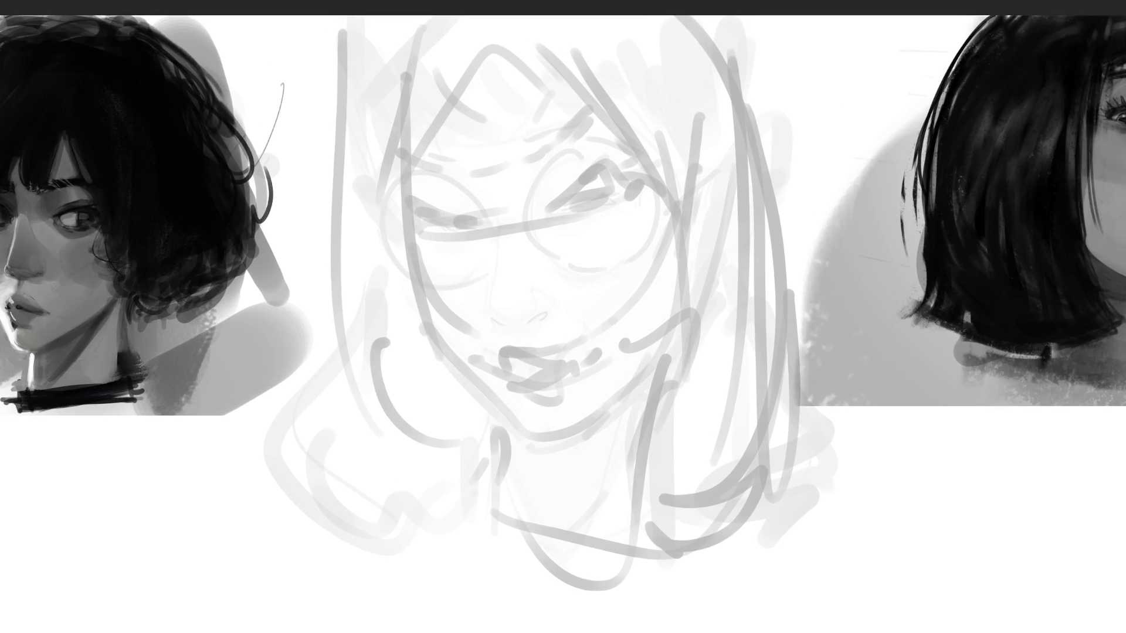
scroll(563, 304, "right", 2)
scroll(563, 306, "right", 1)
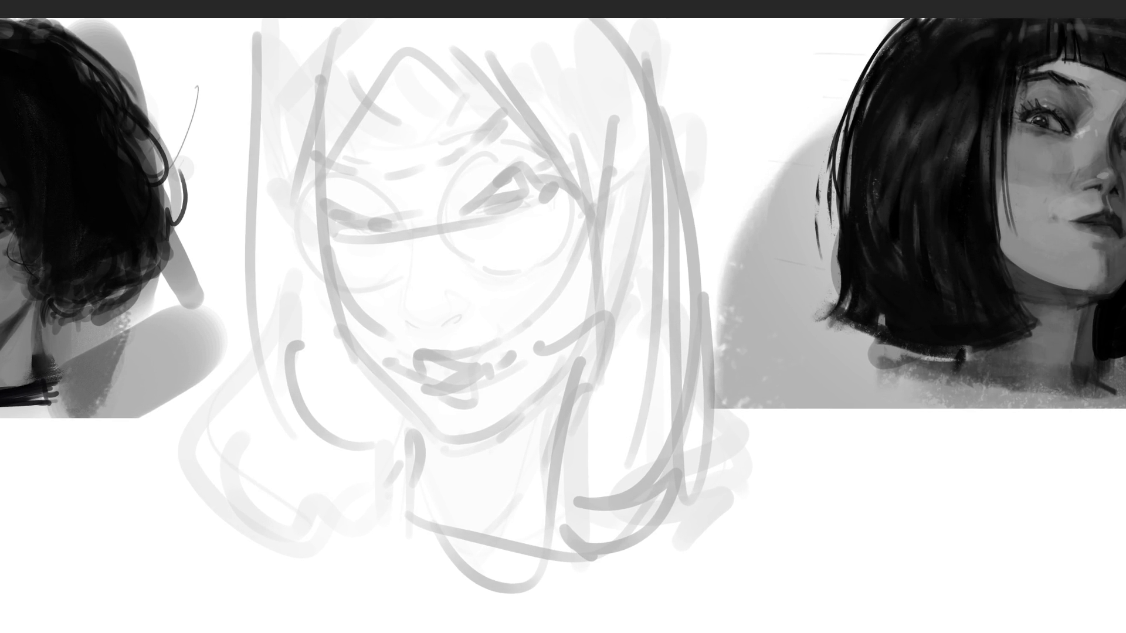
scroll(563, 305, "left", 1)
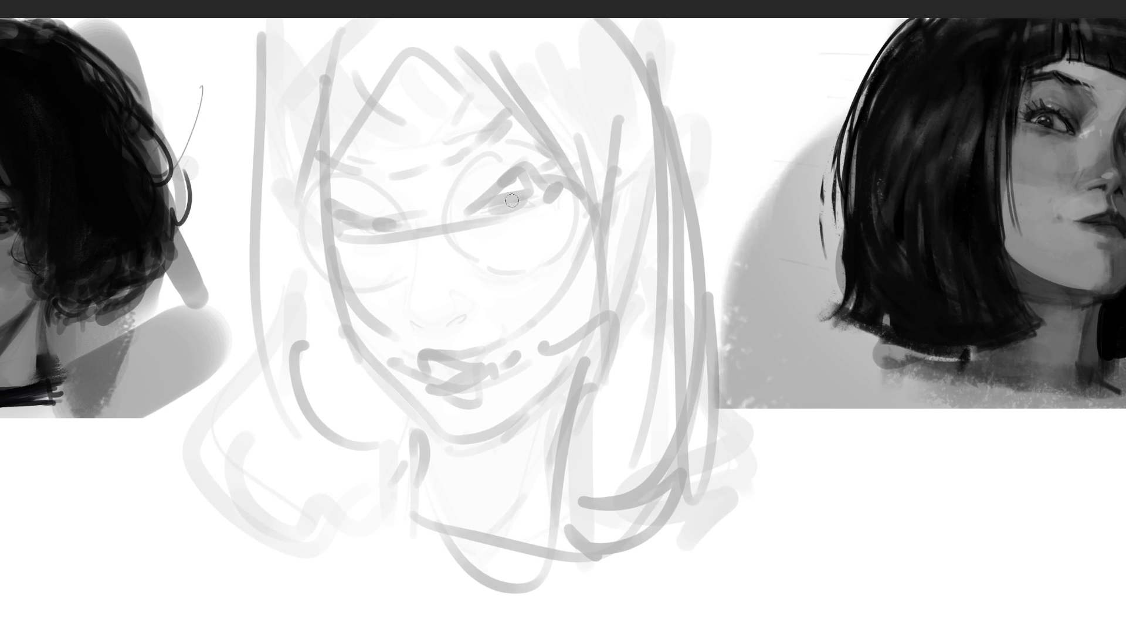
Darken the right eye, mirror the sketch horizontally, then paint the left eye line and right pupil.
left_click_drag(511, 189, 520, 182)
key("m")
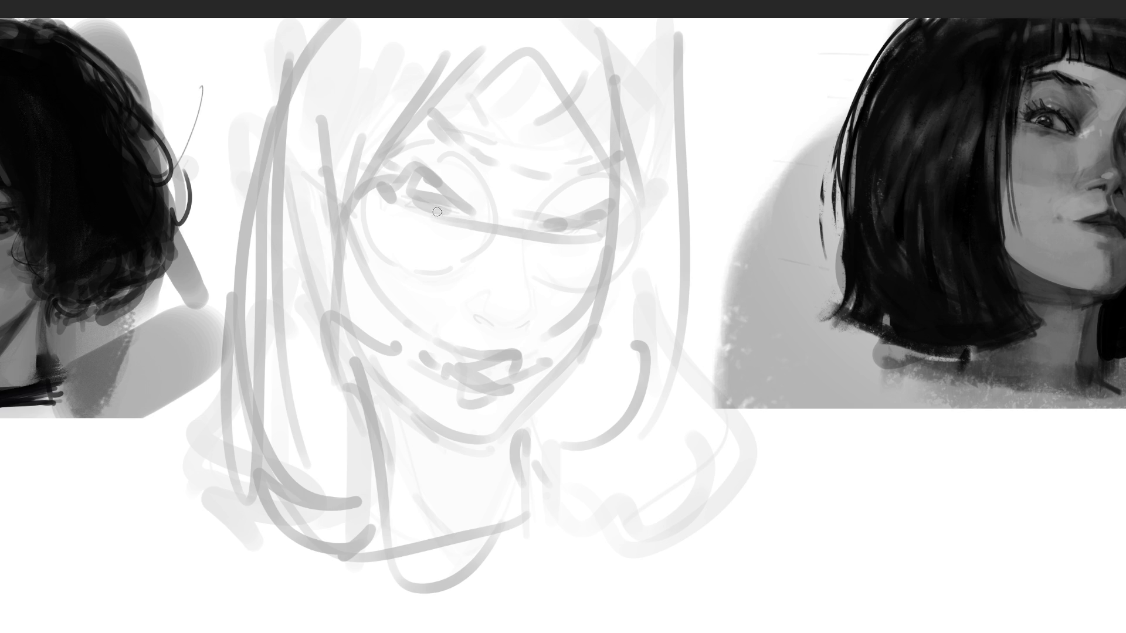
mouse_move(401, 199)
left_mouse_down()
mouse_move(425, 194)
mouse_move(425, 208)
mouse_move(428, 199)
mouse_move(408, 197)
mouse_move(424, 207)
left_mouse_up()
left_click_drag(558, 224, 568, 230)
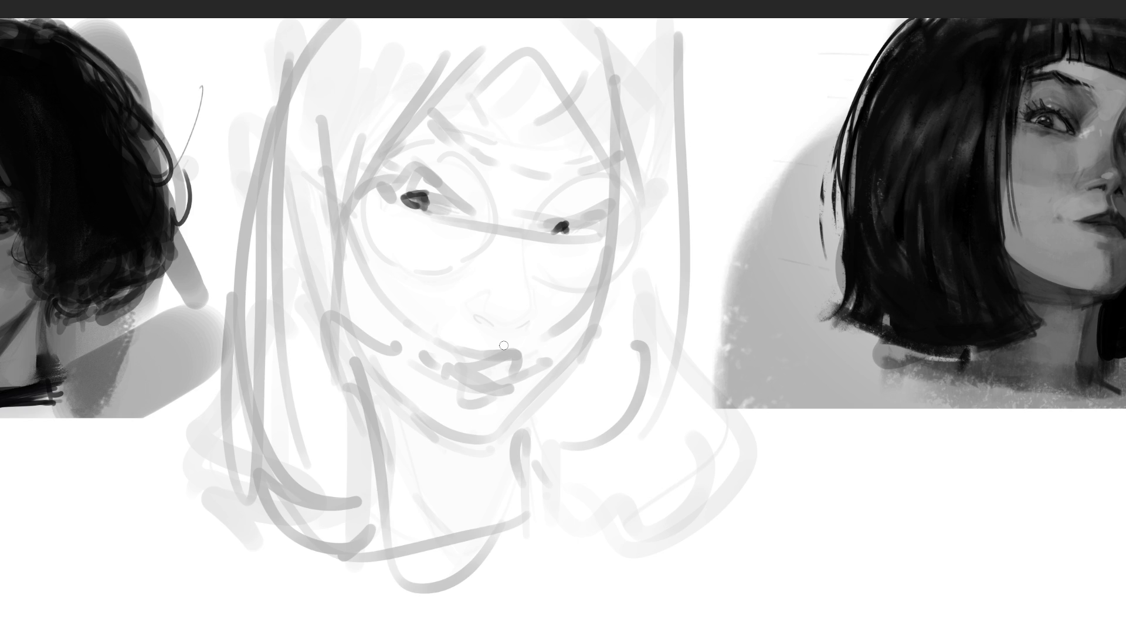
Paint the left and right eyebrows, dotting the end of the right brow.
left_click(407, 132)
left_click_drag(423, 128, 482, 158)
left_click_drag(551, 166, 564, 161)
left_click_drag(569, 160, 597, 157)
left_click(613, 172)
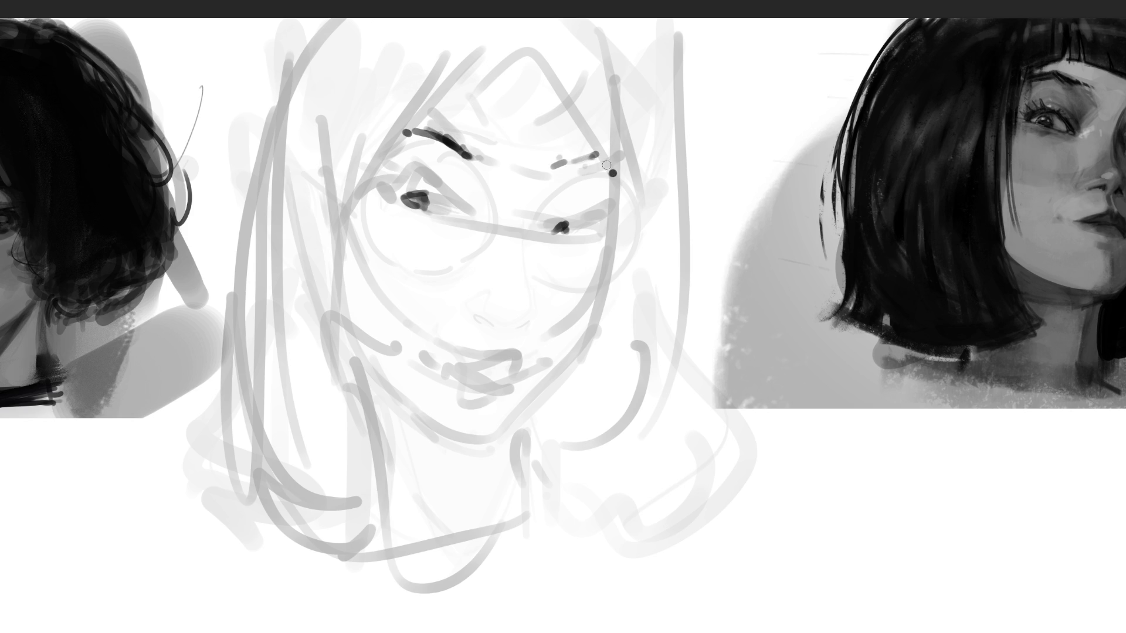
Draw hair strands from the crown down the left side of the face and cheek.
left_click_drag(529, 44, 533, 28)
mouse_move(515, 69)
left_mouse_down()
mouse_move(455, 169)
mouse_move(460, 160)
left_mouse_up()
mouse_move(519, 39)
left_mouse_down()
mouse_move(433, 171)
mouse_move(495, 33)
mouse_move(349, 212)
mouse_move(352, 324)
left_mouse_up()
mouse_move(349, 251)
left_mouse_down()
mouse_move(349, 317)
mouse_move(387, 509)
left_mouse_up()
left_click_drag(350, 210, 394, 350)
left_click_drag(363, 340, 374, 368)
mouse_move(364, 194)
left_mouse_down()
mouse_move(379, 275)
mouse_move(427, 327)
left_mouse_up()
Add a cheek stroke and define the left eye's shape with lines beneath it.
left_click_drag(390, 209, 429, 233)
left_click_drag(410, 212, 456, 224)
mouse_move(437, 194)
left_mouse_down()
mouse_move(396, 186)
mouse_move(455, 190)
left_mouse_up()
mouse_move(405, 183)
left_mouse_down()
mouse_move(444, 202)
mouse_move(439, 189)
left_mouse_up()
mouse_move(440, 191)
left_mouse_down()
mouse_move(462, 198)
mouse_move(405, 173)
left_mouse_up()
Shape the right eye's lid, widen its dark pupil and darken the lashes.
mouse_move(539, 233)
left_mouse_down()
mouse_move(561, 212)
mouse_move(584, 222)
left_mouse_up()
left_click_drag(562, 223, 547, 230)
left_click_drag(590, 222, 544, 218)
mouse_move(545, 213)
left_mouse_down()
mouse_move(599, 216)
mouse_move(563, 214)
left_mouse_up()
left_click_drag(580, 220, 599, 215)
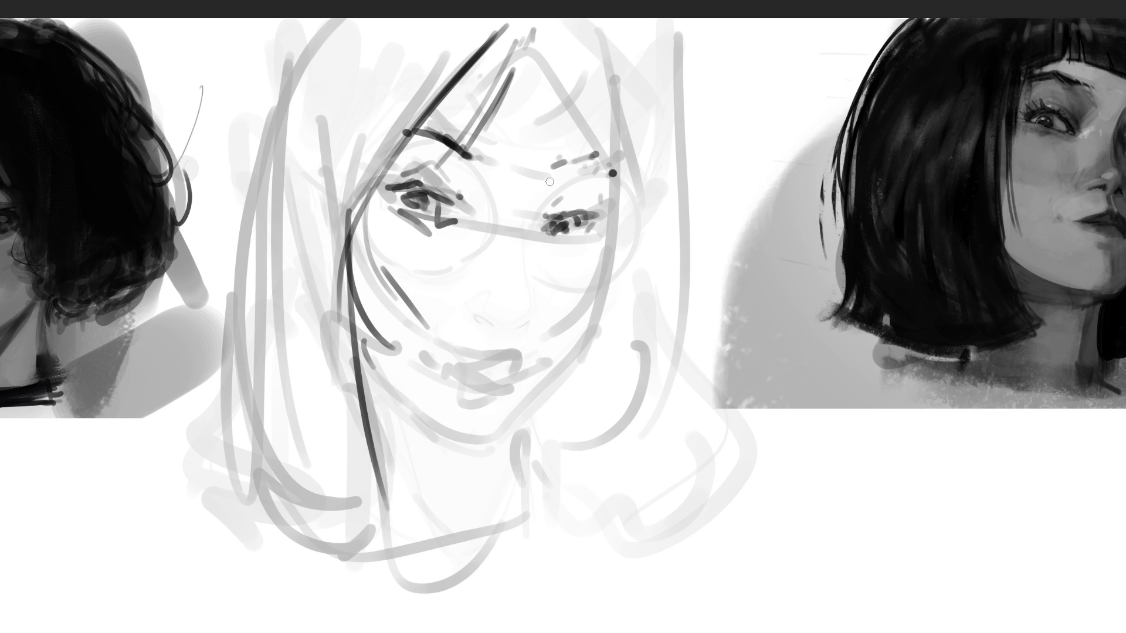
Mark the right side and bottom of the nose and sketch the nose bridge.
mouse_move(526, 295)
left_mouse_down()
mouse_move(526, 316)
mouse_move(497, 332)
left_mouse_up()
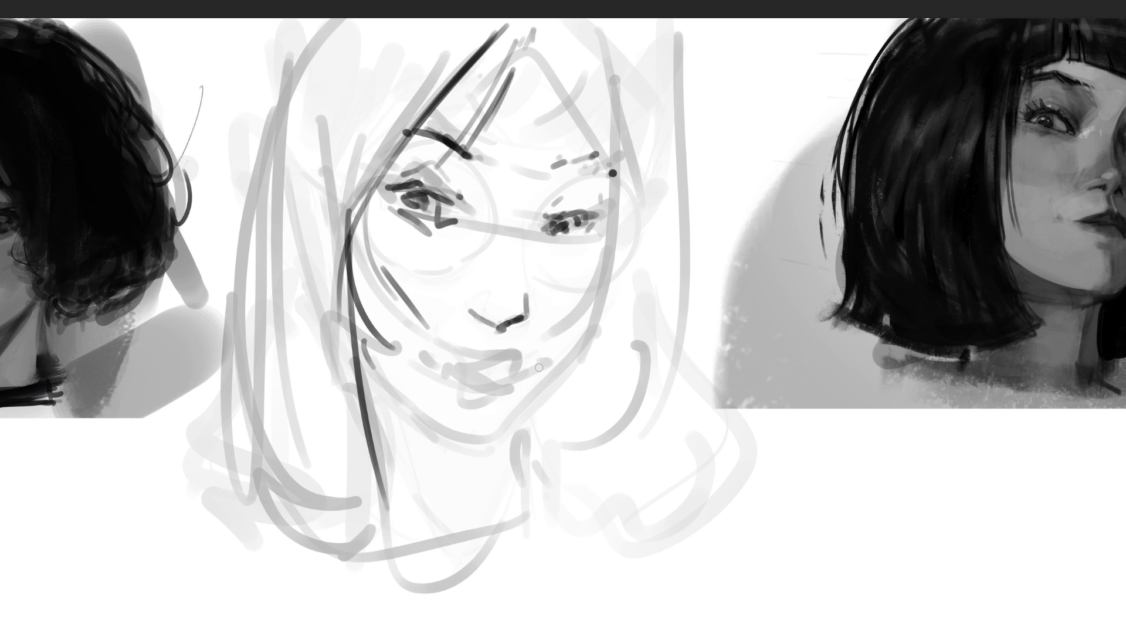
left_click_drag(523, 296, 504, 339)
mouse_move(495, 244)
left_mouse_down()
mouse_move(519, 243)
mouse_move(520, 269)
left_mouse_up()
left_click_drag(619, 95, 604, 258)
Darken the line down the right side of the face, the right jawline and the mouth.
left_click_drag(613, 187, 578, 368)
mouse_move(593, 314)
left_mouse_down()
mouse_move(572, 361)
mouse_move(498, 452)
left_mouse_up()
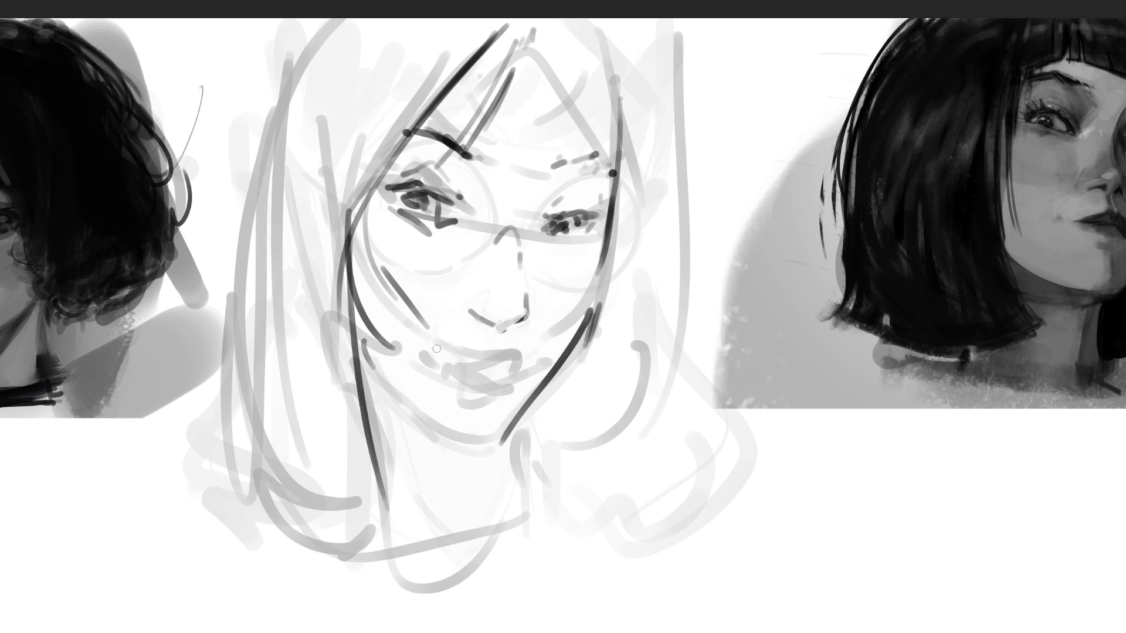
left_click_drag(447, 364, 546, 376)
Ink the mouth with dark lines for both lips, their corners and the chin contour.
mouse_move(477, 365)
left_mouse_down()
mouse_move(456, 366)
mouse_move(516, 370)
left_mouse_up()
left_click_drag(434, 359, 480, 389)
left_click_drag(528, 379, 481, 407)
left_click_drag(443, 371, 481, 399)
left_click_drag(467, 388, 492, 408)
Line the neck under the chin and down its right side into the shoulder.
left_click(404, 434)
left_click_drag(430, 448, 510, 461)
mouse_move(557, 380)
left_mouse_down()
mouse_move(522, 456)
mouse_move(538, 554)
left_mouse_up()
mouse_move(531, 413)
left_mouse_down()
mouse_move(530, 516)
mouse_move(604, 519)
left_mouse_up()
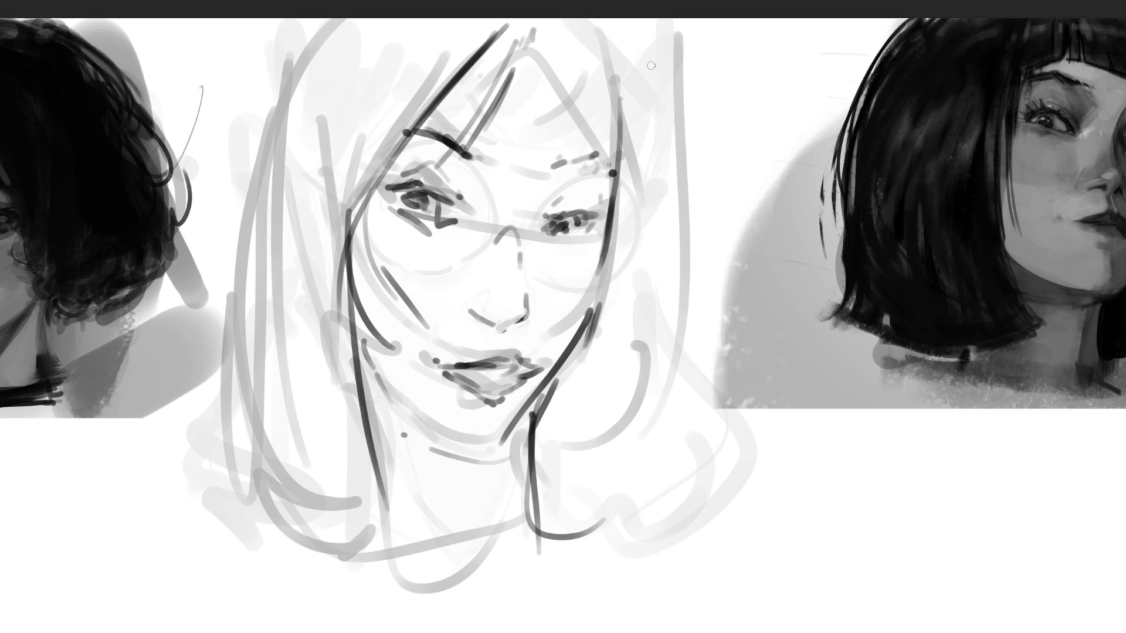
Outline the right side and crown of the hair with long dark strokes.
left_click_drag(648, 62, 664, 293)
left_click_drag(647, 97, 711, 376)
mouse_move(698, 355)
left_mouse_down()
mouse_move(635, 488)
mouse_move(735, 500)
mouse_move(658, 511)
left_mouse_up()
left_click_drag(664, 104, 622, 19)
left_click_drag(661, 62, 678, 103)
left_click_drag(535, 45, 628, 228)
left_click_drag(552, 28, 626, 205)
Outline the left side of the hair down to the shoulder and darken the nose bridge.
left_click_drag(267, 28, 255, 135)
left_click_drag(256, 50, 244, 163)
mouse_move(254, 35)
left_mouse_down()
mouse_move(262, 30)
mouse_move(211, 398)
left_mouse_up()
left_click_drag(229, 173, 305, 498)
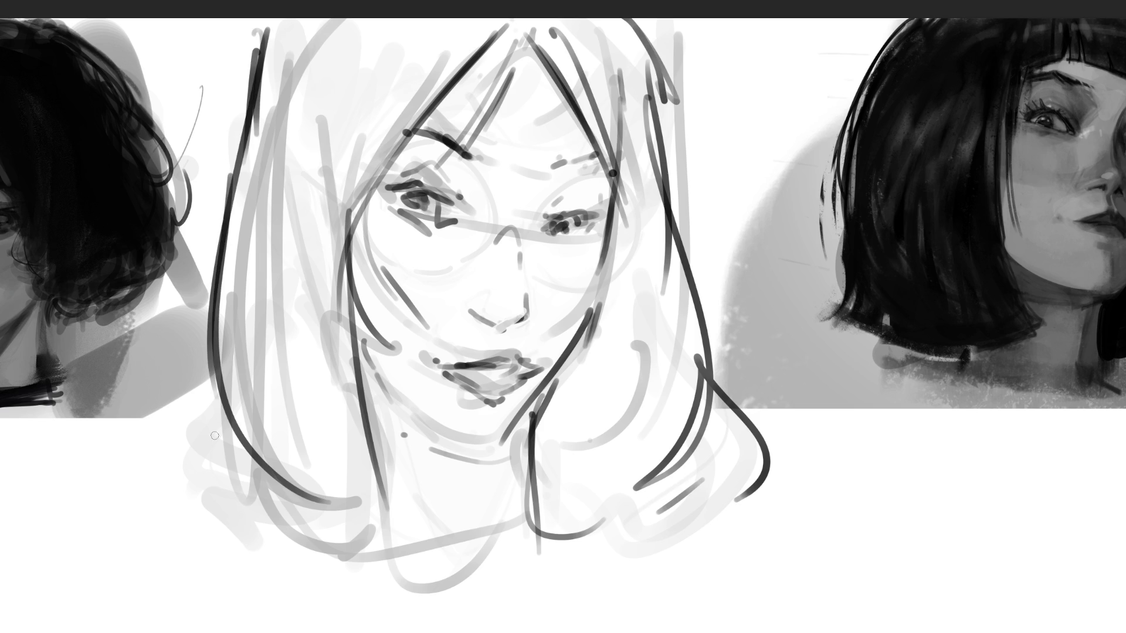
left_click_drag(217, 444, 313, 513)
mouse_move(502, 235)
left_mouse_down()
mouse_move(482, 251)
mouse_move(528, 254)
mouse_move(483, 233)
mouse_move(487, 151)
mouse_move(391, 272)
mouse_move(480, 252)
left_mouse_up()
left_click(527, 254)
Draw two round glasses lenses around the eyes, doubling their outlines.
mouse_move(415, 268)
left_mouse_down()
mouse_move(446, 102)
mouse_move(495, 189)
left_mouse_up()
mouse_move(478, 112)
left_mouse_down()
mouse_move(405, 117)
mouse_move(460, 274)
left_mouse_up()
mouse_move(531, 244)
left_mouse_down()
mouse_move(545, 185)
mouse_move(639, 264)
mouse_move(536, 290)
left_mouse_up()
mouse_move(592, 290)
left_mouse_down()
mouse_move(626, 166)
mouse_move(554, 165)
left_mouse_up()
left_click_drag(637, 170, 645, 235)
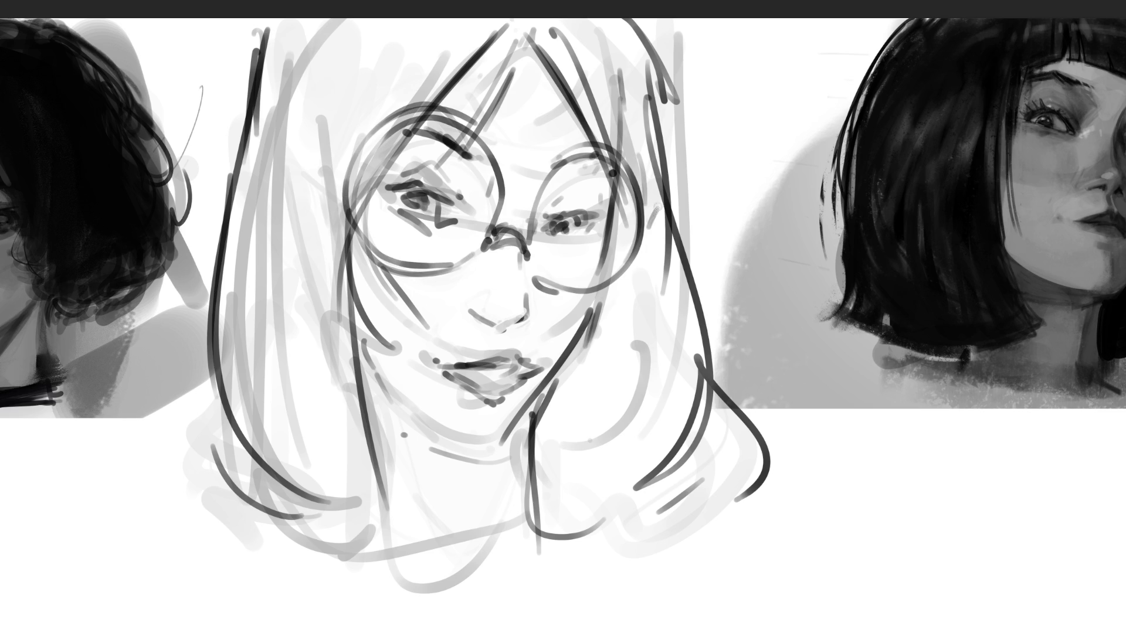
left_click_drag(333, 168, 336, 183)
Strengthen the jawline, chin curve and both neck contours with more dark strokes.
left_click_drag(553, 381, 497, 456)
mouse_move(558, 391)
left_mouse_down()
mouse_move(496, 460)
mouse_move(515, 454)
left_mouse_up()
left_click_drag(527, 433, 521, 501)
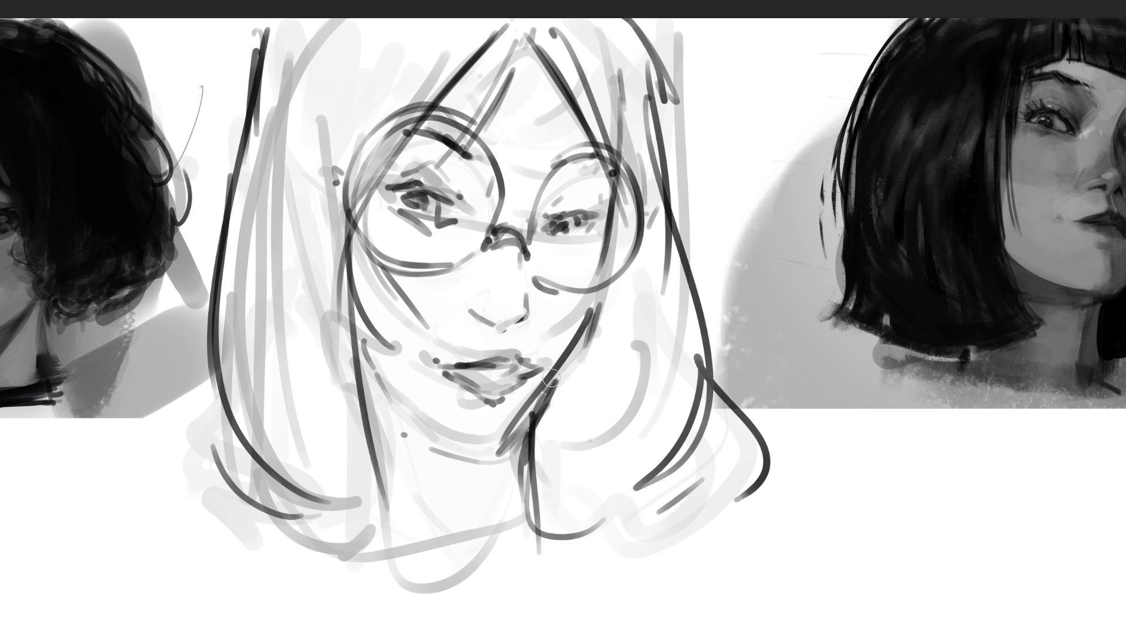
left_click_drag(346, 337, 426, 540)
mouse_move(591, 329)
left_mouse_down()
mouse_move(563, 423)
mouse_move(626, 549)
left_mouse_up()
mouse_move(397, 411)
left_mouse_down()
mouse_move(557, 411)
mouse_move(586, 353)
left_mouse_up()
left_click_drag(345, 355, 469, 577)
mouse_move(374, 431)
left_mouse_down()
mouse_move(586, 376)
mouse_move(492, 478)
left_mouse_up()
mouse_move(554, 404)
left_mouse_down()
mouse_move(489, 475)
mouse_move(493, 425)
mouse_move(537, 369)
left_mouse_up()
left_click_drag(492, 446, 548, 363)
left_click_drag(522, 425, 574, 316)
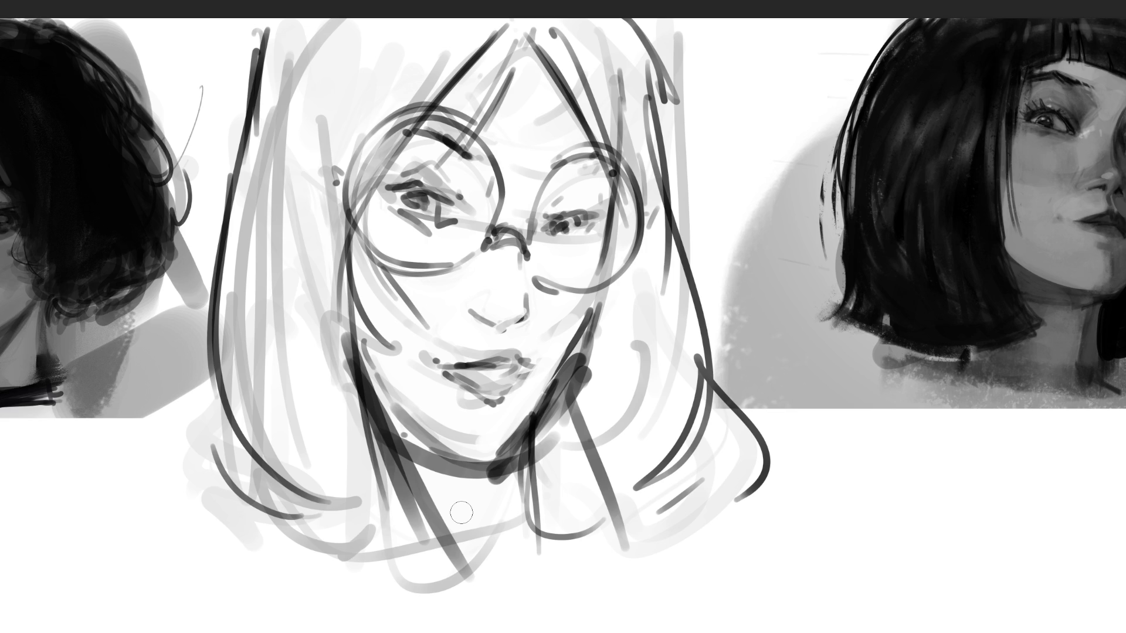
key("bracketright")
key("bracketright")
key("bracketright")
Airbrush soft grey over the nose, cheeks, under the eyes, forehead, hair and glasses area.
mouse_move(469, 246)
left_mouse_down()
mouse_move(528, 258)
mouse_move(575, 329)
left_mouse_up()
left_click_drag(410, 282, 405, 316)
mouse_move(523, 115)
left_mouse_down()
mouse_move(405, 88)
mouse_move(281, 234)
mouse_move(305, 516)
mouse_move(630, 359)
mouse_move(609, 528)
mouse_move(305, 562)
mouse_move(674, 328)
left_mouse_up()
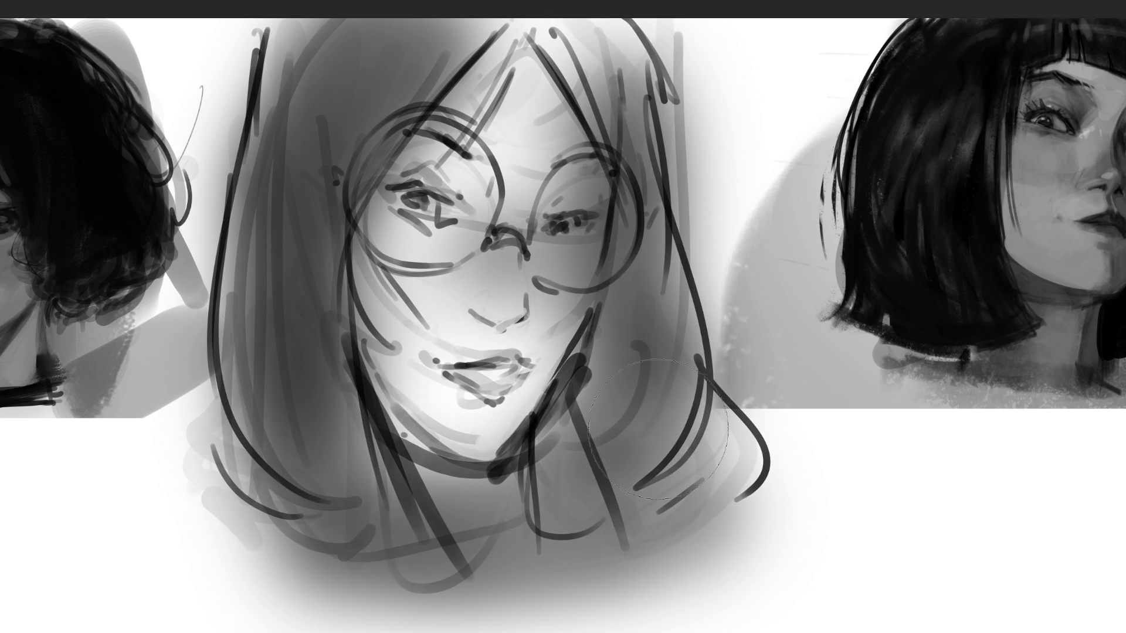
left_click_drag(319, 250, 586, 294)
left_click_drag(366, 196, 621, 205)
key("bracketleft")
key("bracketleft")
key("bracketleft")
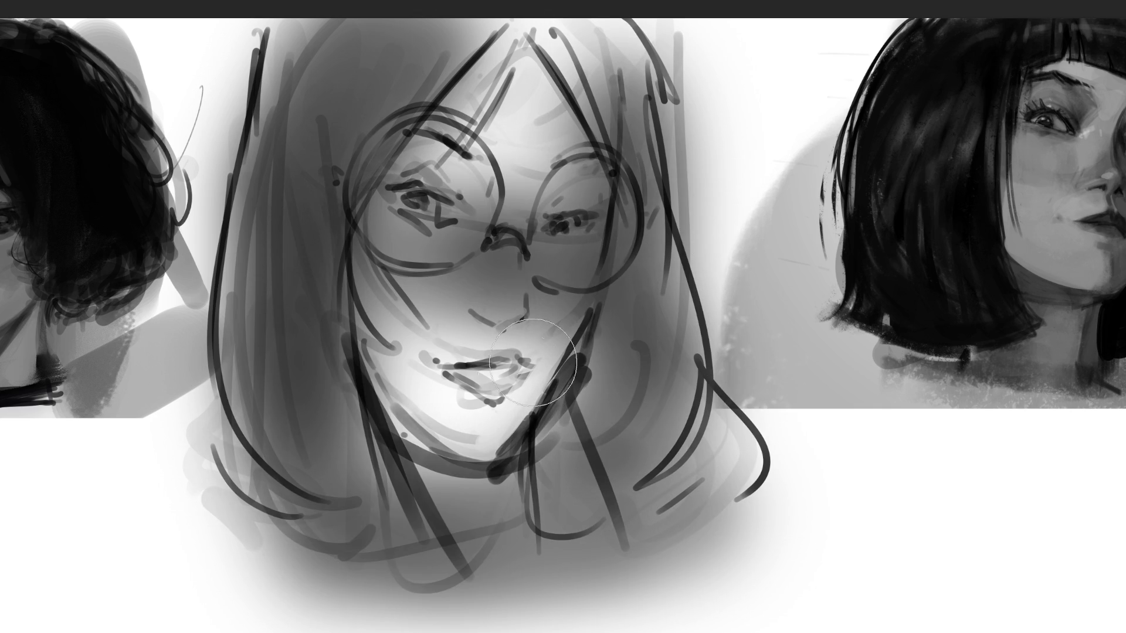
Paint dark grey on the lips, then try fine nose highlights and undo them.
mouse_move(451, 385)
left_mouse_down()
mouse_move(527, 375)
mouse_move(434, 364)
left_mouse_up()
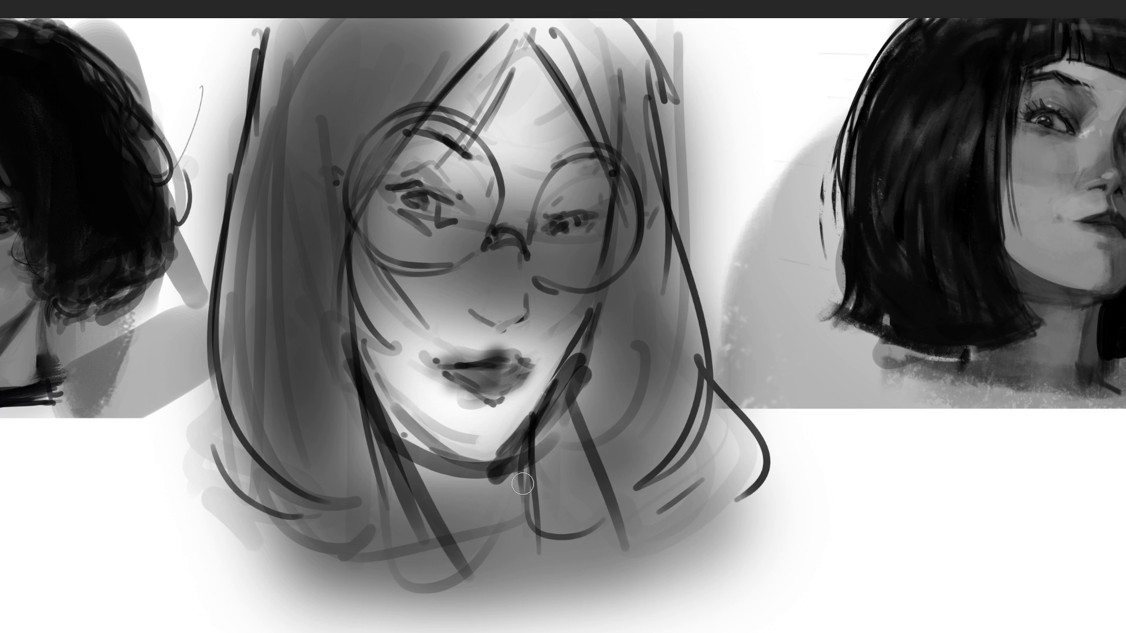
key("bracketleft")
key("bracketleft")
key("bracketleft")
left_click(503, 300)
left_click_drag(504, 259, 505, 291)
key("ctrl+z")
key("ctrl+z")
Paint a dark nostril and mid-grey and light highlights down the nose bridge.
left_click_drag(502, 284, 499, 308)
left_click_drag(503, 249, 500, 307)
left_click(498, 302)
left_click(503, 259)
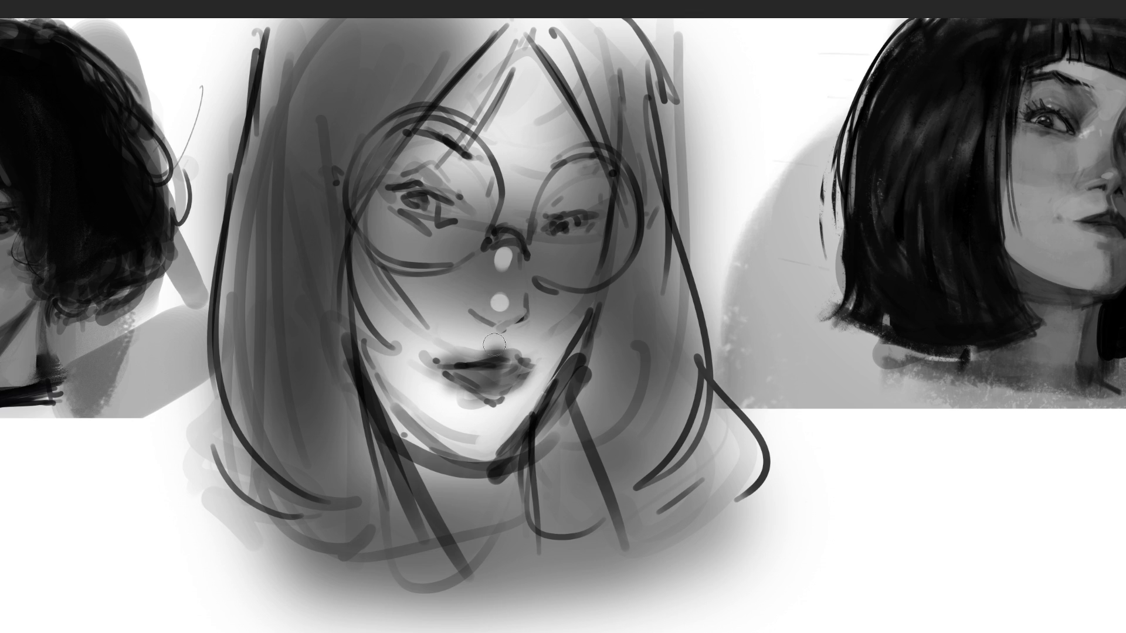
Darken the right iris, brighten the left eye's white, and paint both eyebrows.
left_click_drag(572, 230, 556, 228)
left_click_drag(389, 200, 425, 214)
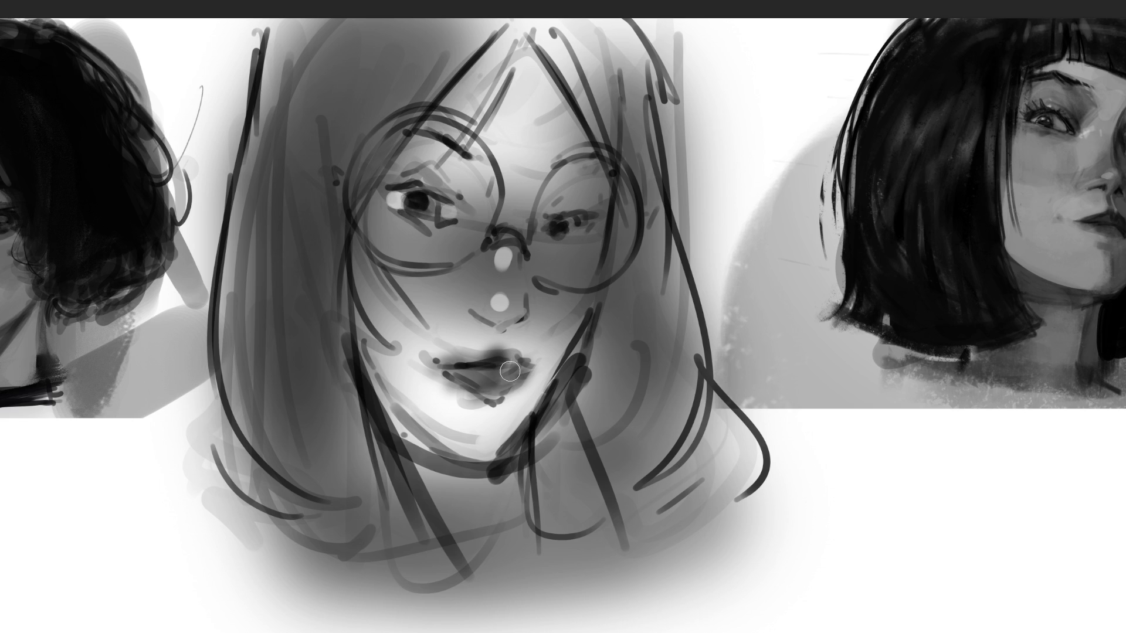
left_click_drag(407, 132, 480, 161)
left_click_drag(546, 162, 591, 158)
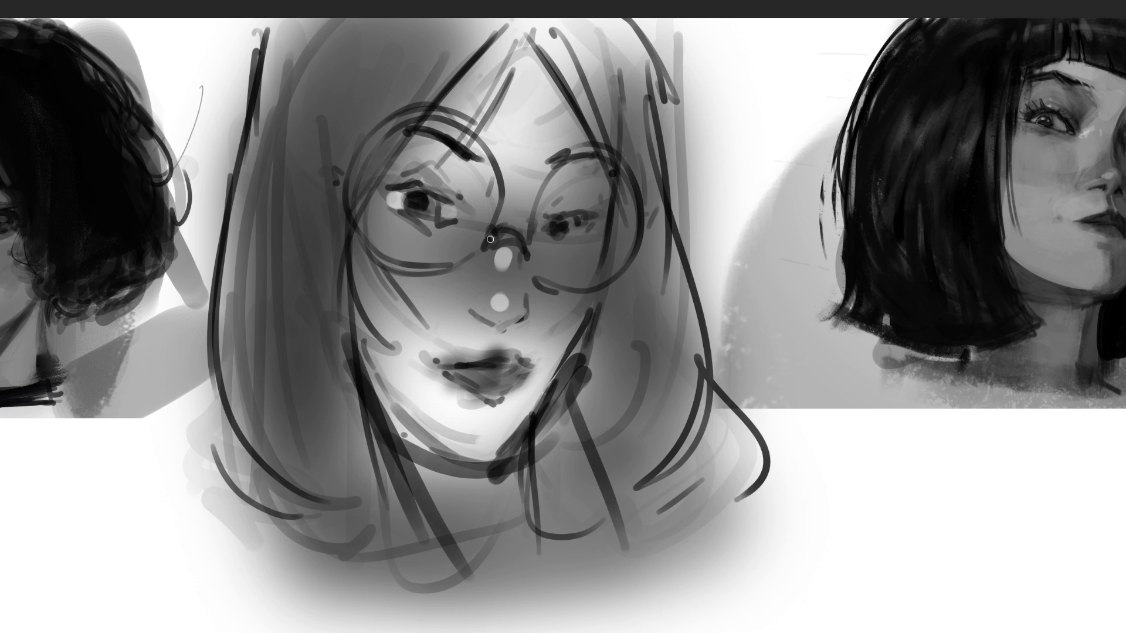
Retrace the glasses' bridge, right lens and temple arms, and firm up both hair edges.
mouse_move(486, 234)
left_mouse_down()
mouse_move(477, 250)
mouse_move(486, 198)
mouse_move(333, 178)
mouse_move(455, 270)
left_mouse_up()
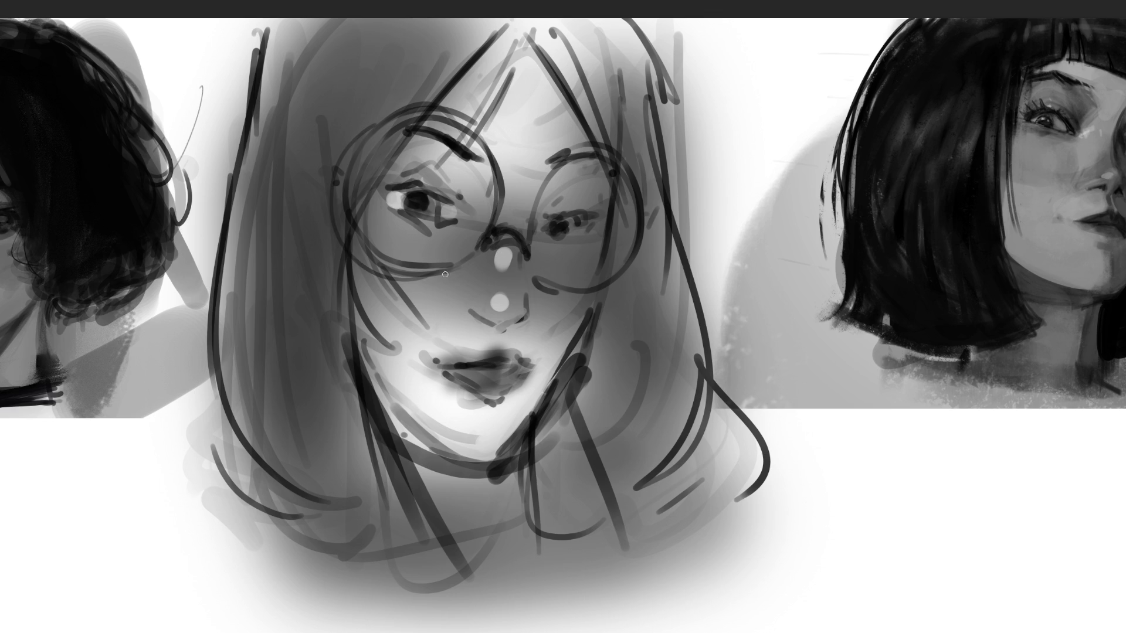
mouse_move(527, 247)
left_mouse_down()
mouse_move(642, 176)
mouse_move(539, 287)
mouse_move(627, 294)
left_mouse_up()
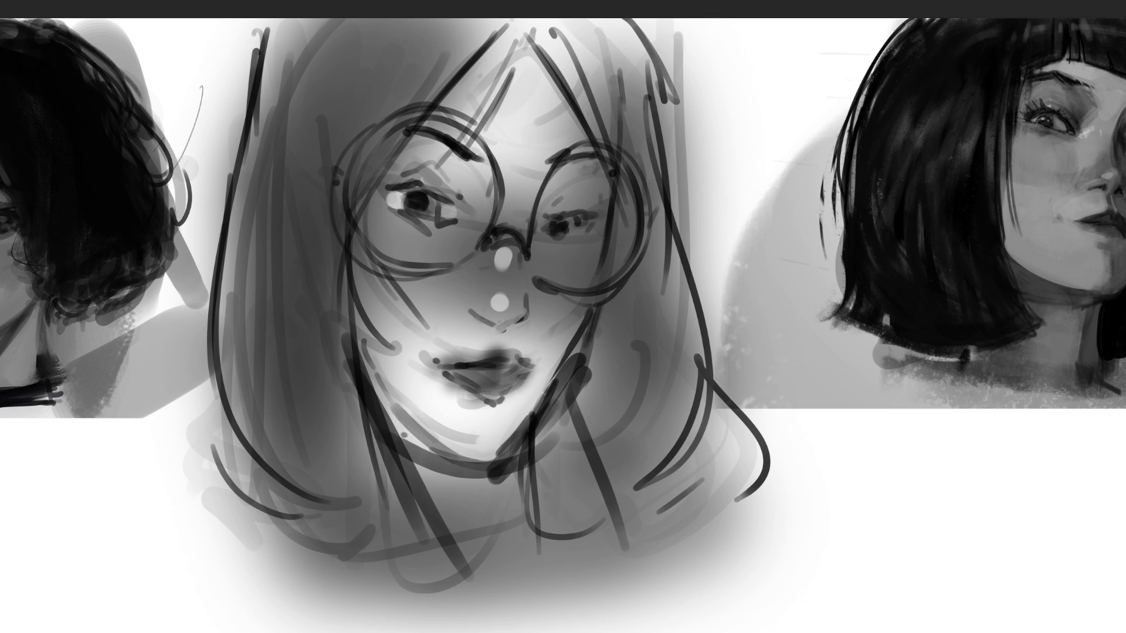
mouse_move(335, 167)
left_mouse_down()
mouse_move(326, 179)
mouse_move(338, 188)
mouse_move(328, 177)
left_mouse_up()
left_click_drag(639, 242, 666, 233)
left_click_drag(330, 183, 302, 193)
mouse_move(246, 34)
left_mouse_down()
mouse_move(189, 293)
mouse_move(261, 470)
mouse_move(368, 512)
left_mouse_up()
mouse_move(669, 64)
left_mouse_down()
mouse_move(674, 218)
mouse_move(722, 452)
left_mouse_up()
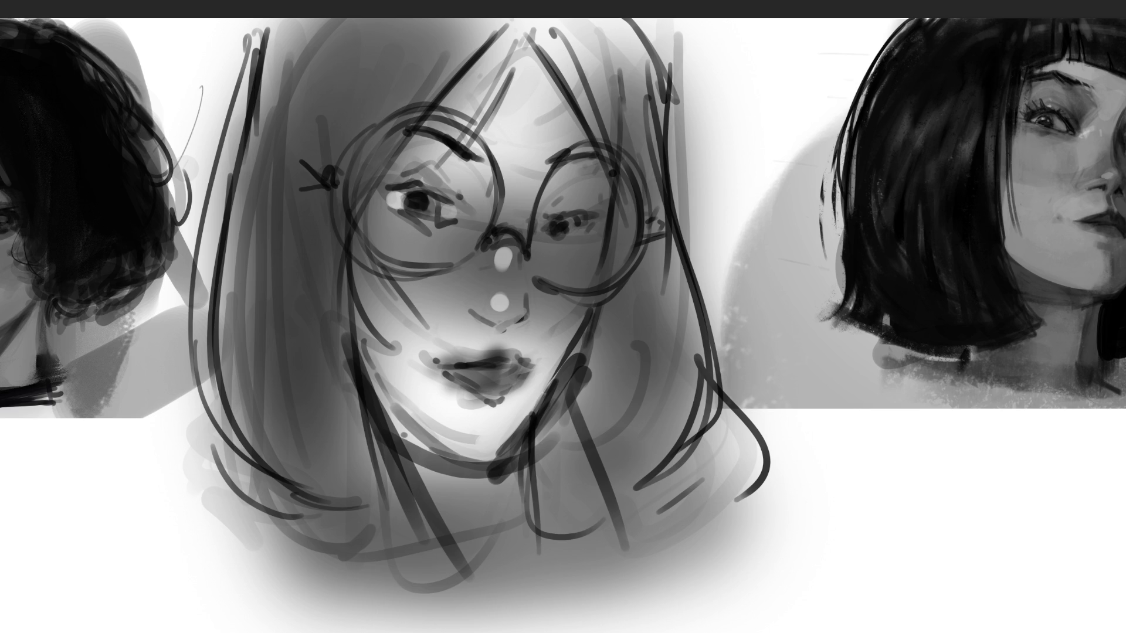
Brush a light grey highlight stroke onto the lower lip.
left_click_drag(489, 384, 488, 350)
key("bracketright")
key("bracketright")
key("bracketright")
Try highlights on the upper lip and left cheek, then undo them.
left_click_drag(444, 347, 477, 343)
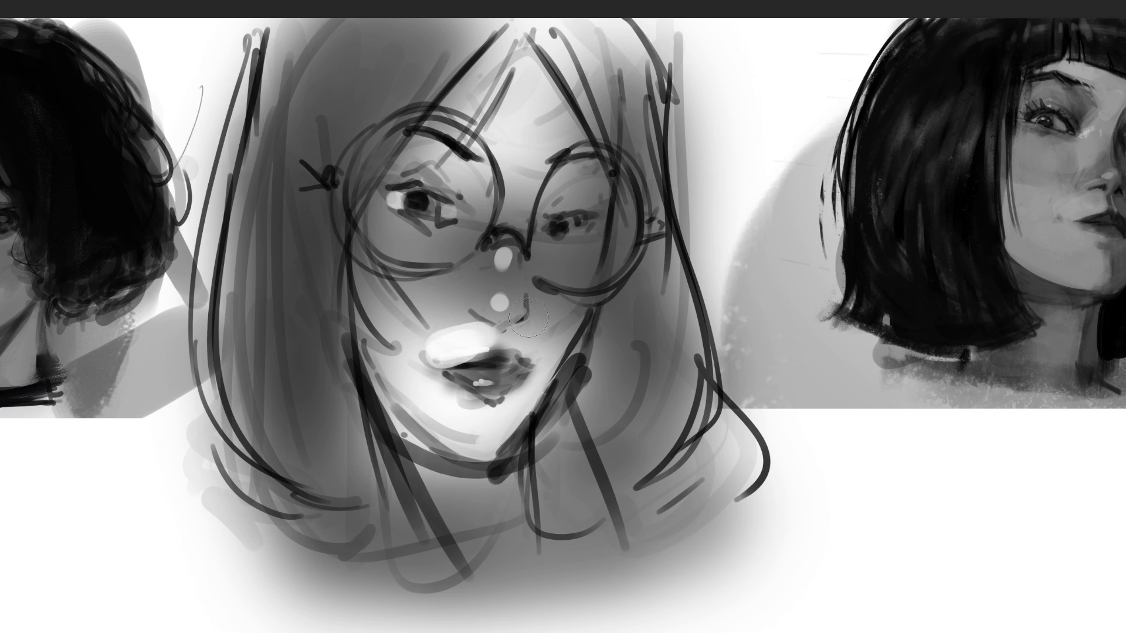
left_click(519, 339)
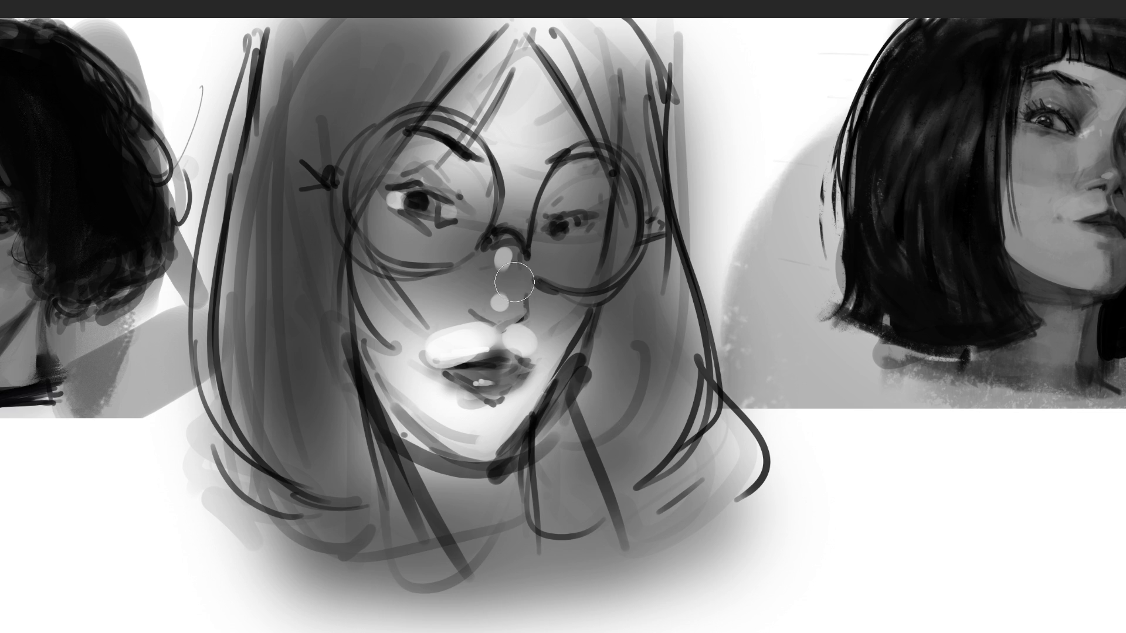
left_click(403, 238)
mouse_move(409, 241)
left_mouse_down()
mouse_move(437, 302)
mouse_move(370, 226)
mouse_move(446, 255)
left_mouse_up()
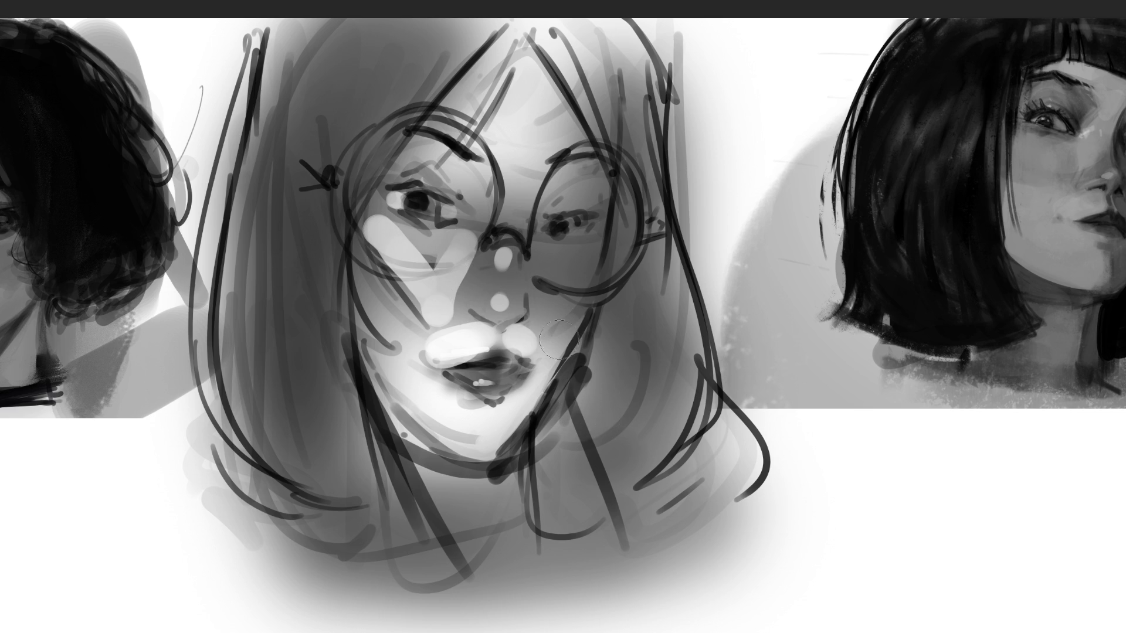
key("ctrl+z")
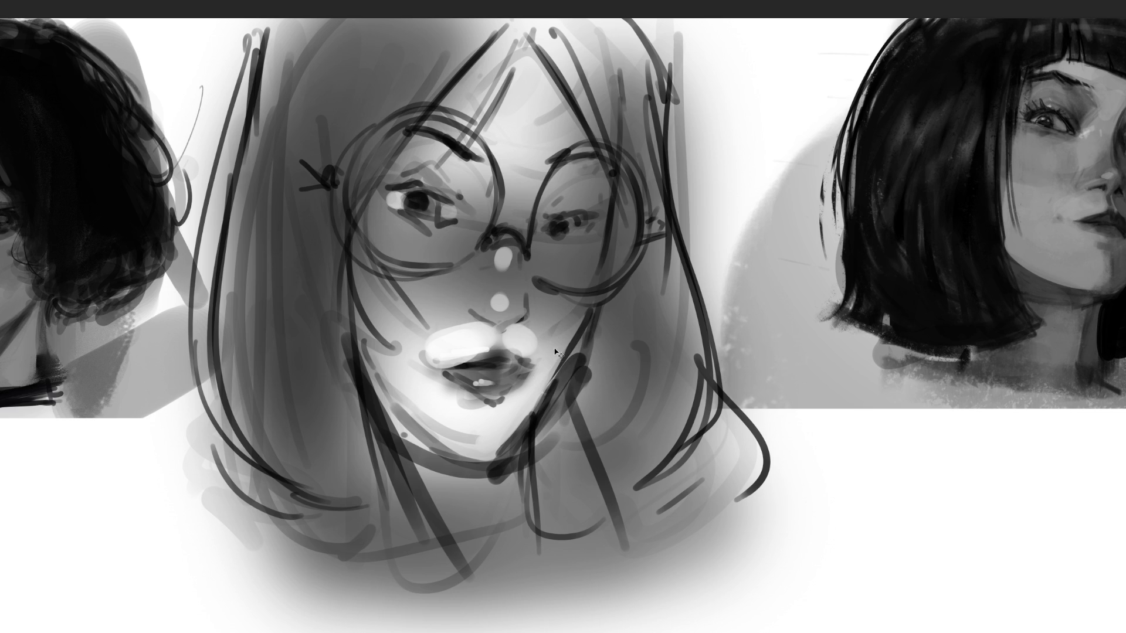
key("ctrl+z")
key("ctrl+z")
key("ctrl+z")
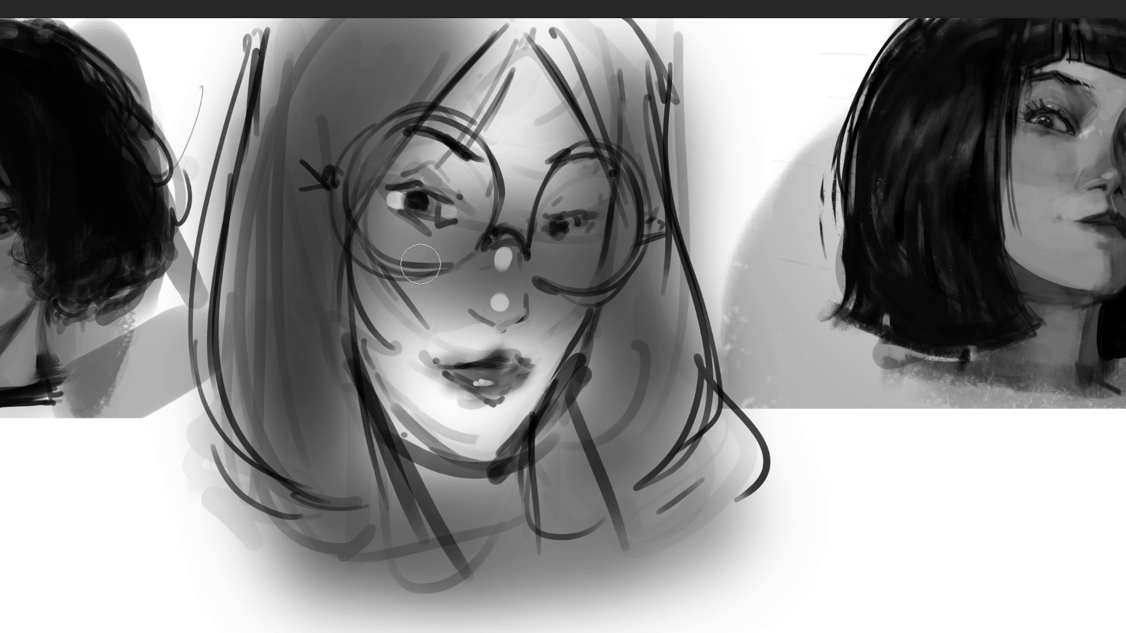
Highlight both cheeks and the forehead, shade the neck below the chin, and tone the left hair grey.
mouse_move(434, 235)
left_mouse_down()
mouse_move(416, 299)
mouse_move(461, 242)
left_mouse_up()
mouse_move(528, 252)
left_mouse_down()
mouse_move(551, 311)
mouse_move(590, 276)
left_mouse_up()
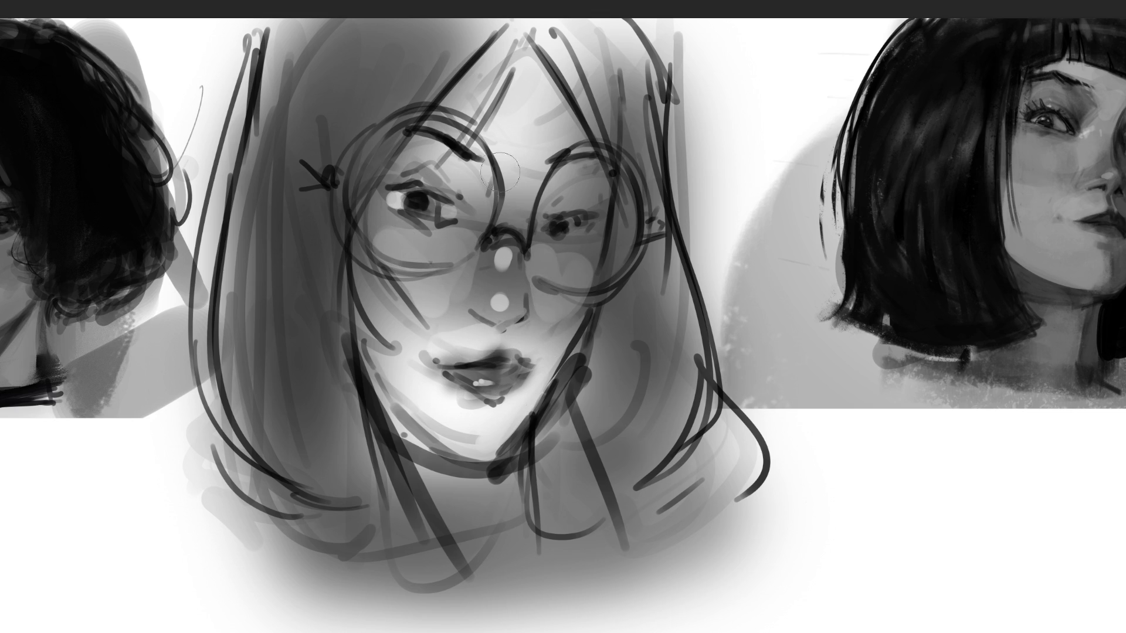
mouse_move(491, 115)
left_mouse_down()
mouse_move(507, 76)
mouse_move(499, 108)
mouse_move(487, 100)
mouse_move(544, 95)
left_mouse_up()
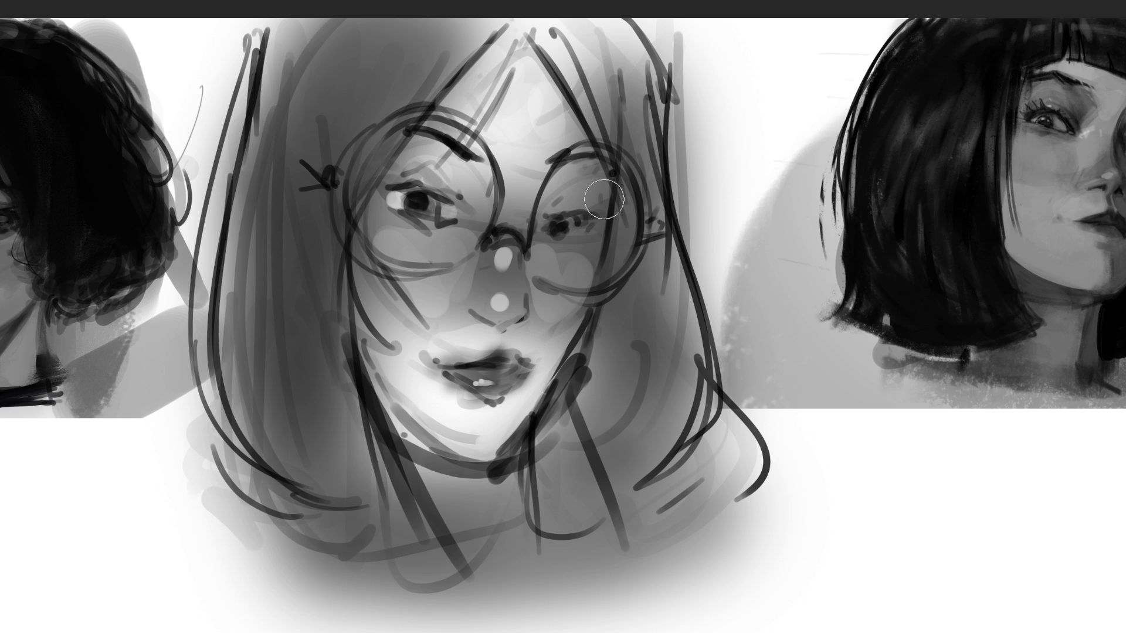
mouse_move(466, 479)
left_mouse_down()
mouse_move(422, 512)
mouse_move(431, 478)
mouse_move(414, 465)
mouse_move(405, 411)
mouse_move(500, 447)
left_mouse_up()
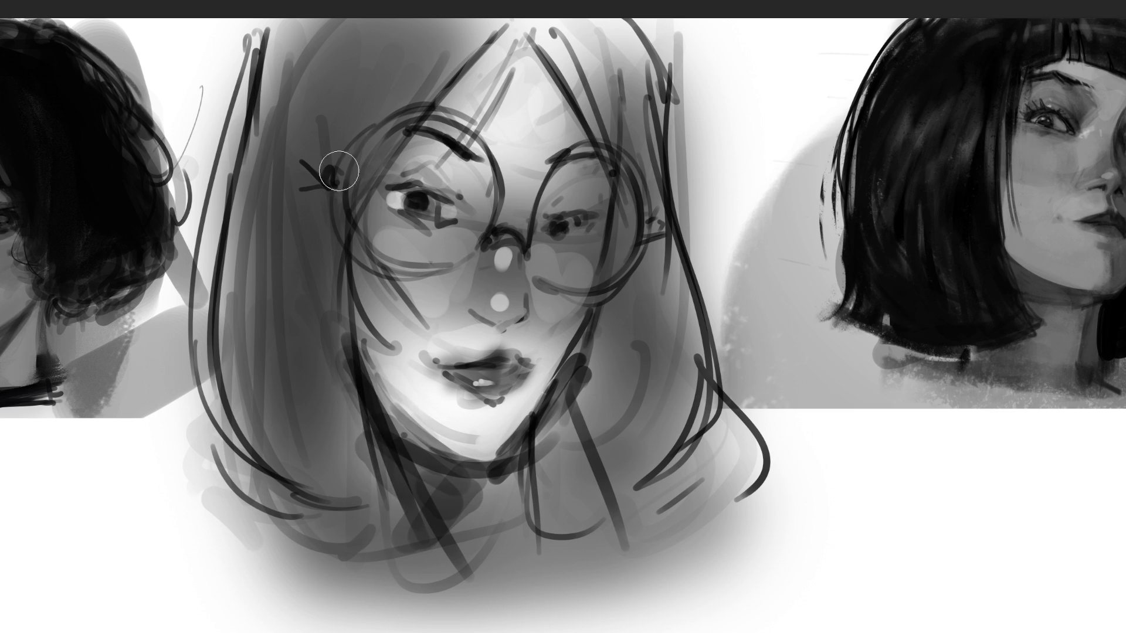
mouse_move(243, 30)
left_mouse_down()
mouse_move(176, 334)
mouse_move(414, 544)
mouse_move(563, 500)
mouse_move(657, 65)
mouse_move(756, 504)
mouse_move(675, 557)
left_mouse_up()
Tone the right side of the hair grey and darken the left eye's upper and lower lids.
mouse_move(662, 27)
left_mouse_down()
mouse_move(679, 372)
mouse_move(697, 447)
left_mouse_up()
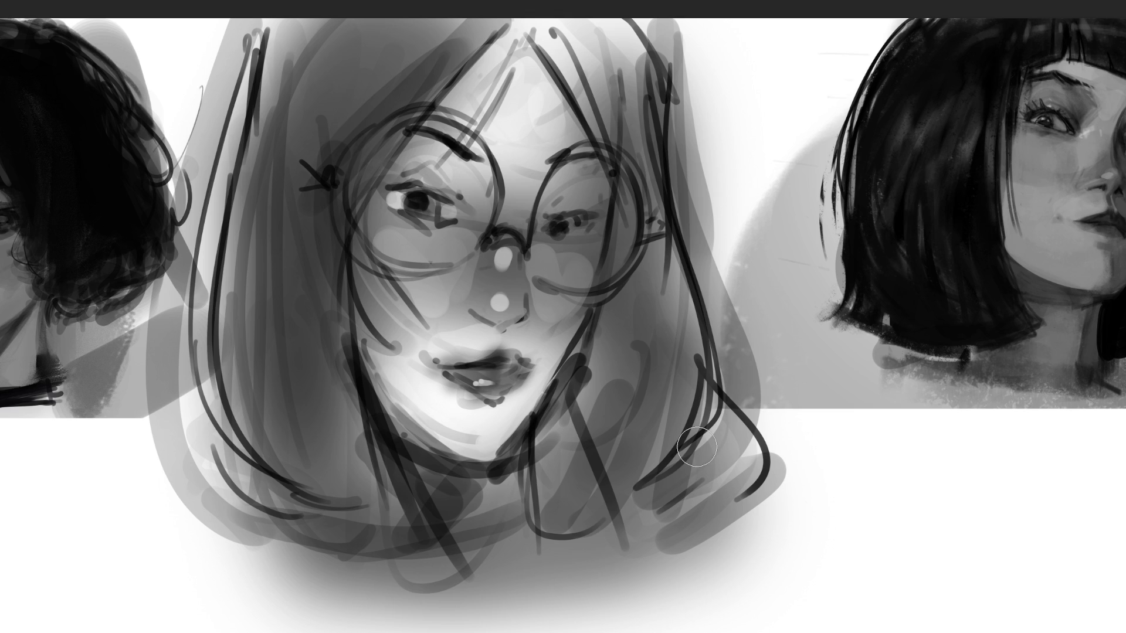
key("[")
key("[")
key("[")
mouse_move(460, 221)
left_mouse_down()
mouse_move(455, 206)
mouse_move(453, 219)
left_mouse_up()
mouse_move(381, 195)
left_mouse_down()
mouse_move(406, 190)
mouse_move(400, 201)
mouse_move(418, 201)
left_mouse_up()
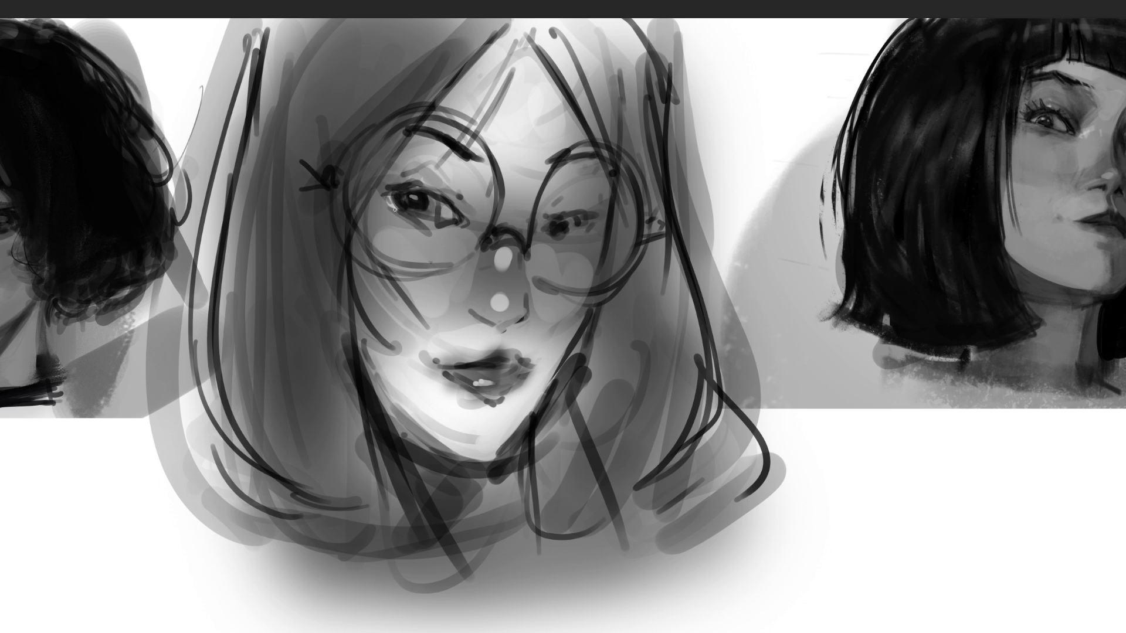
Deepen both eyes' dark lids, extend the right eye's outer corner, and faintly shade beneath it.
mouse_move(379, 186)
left_mouse_down()
mouse_move(440, 196)
mouse_move(436, 208)
left_mouse_up()
left_click_drag(545, 235, 552, 226)
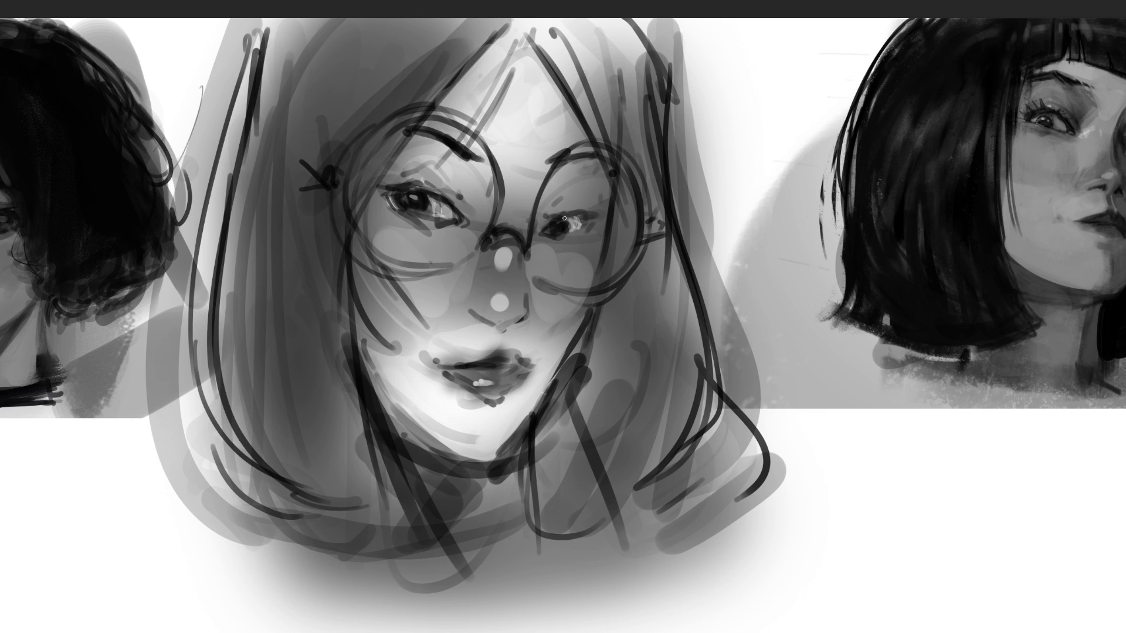
left_click_drag(603, 214, 589, 224)
key("bracketright")
left_click_drag(557, 246, 598, 233)
key("bracketright")
key("bracketright")
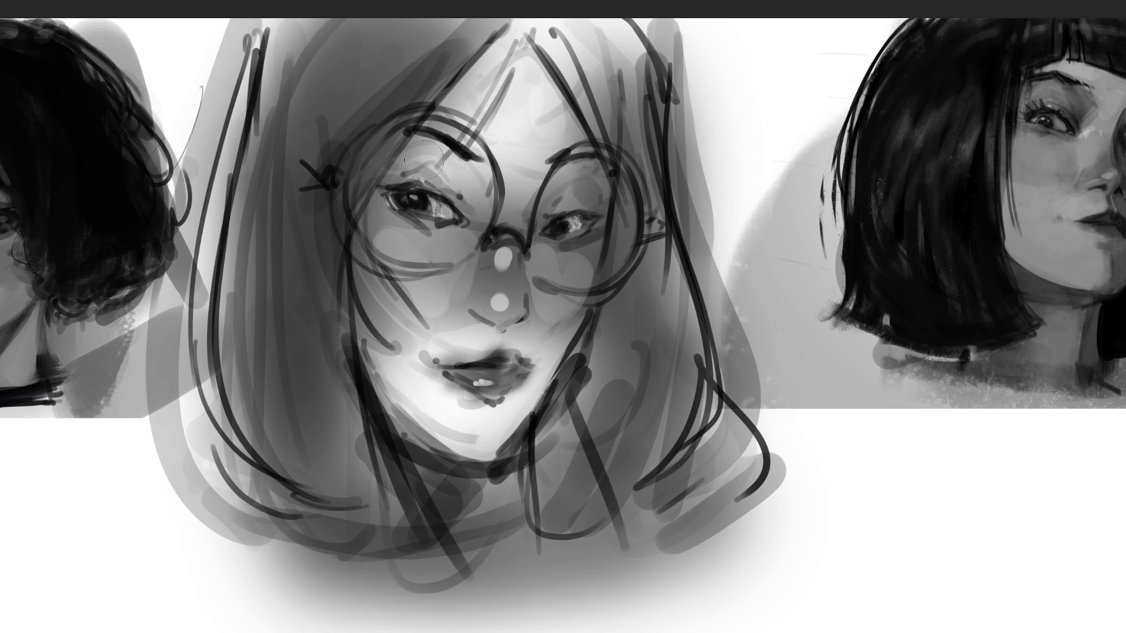
left_click_drag(385, 174, 487, 206)
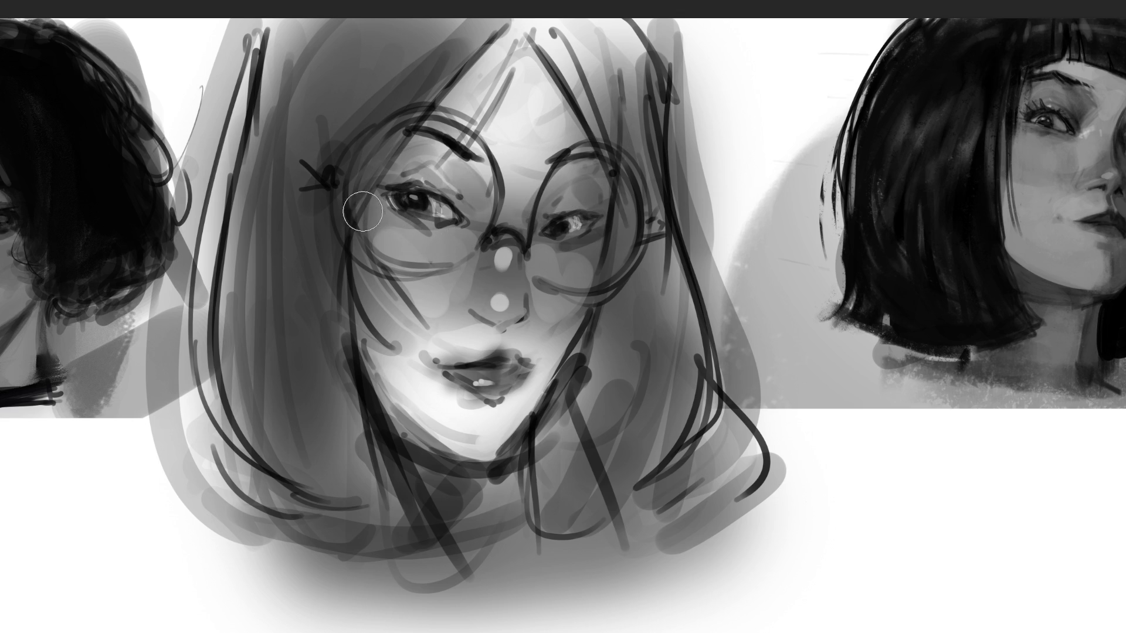
Shade under the left eye, along the left lens edge, and down the left cheek.
left_click_drag(352, 225, 455, 237)
mouse_move(364, 279)
left_mouse_down()
mouse_move(360, 311)
mouse_move(369, 308)
left_mouse_up()
left_click_drag(346, 252, 361, 293)
key("bracketleft")
key("bracketleft")
key("bracketleft")
left_click_drag(354, 130, 406, 296)
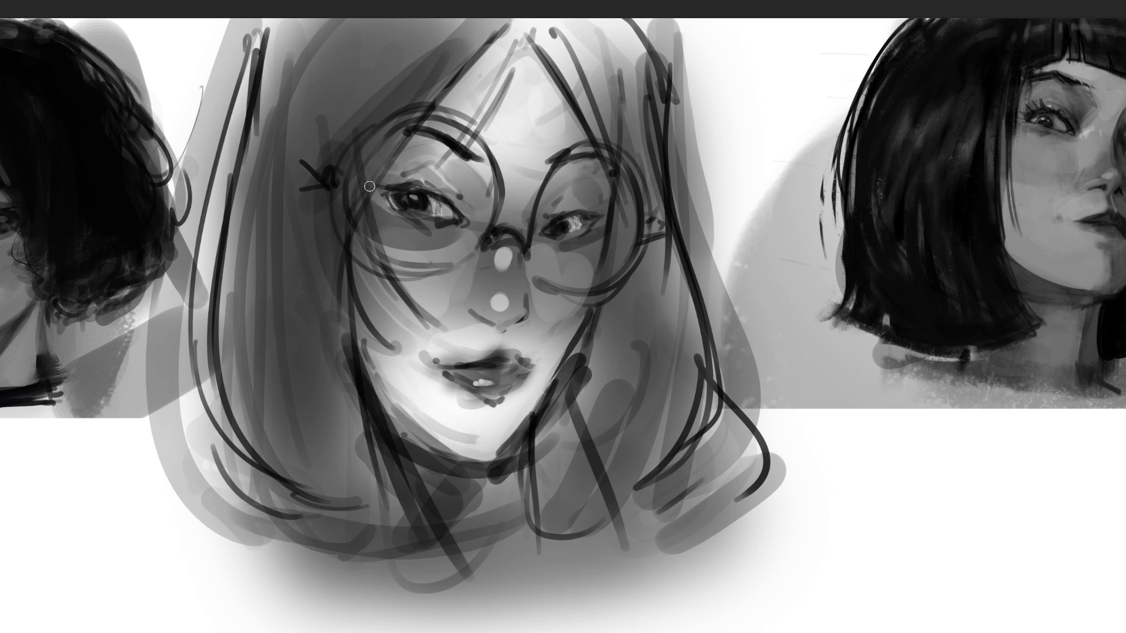
key("ctrl+z")
left_click_drag(382, 140, 418, 299)
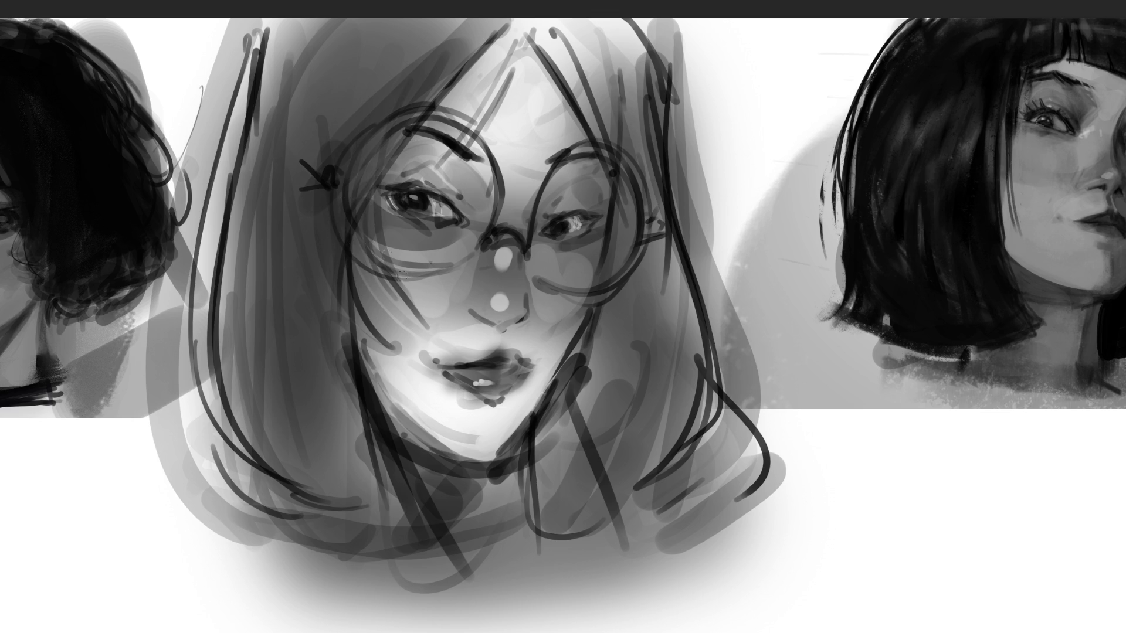
key("ctrl+z")
left_click_drag(357, 229, 381, 305)
mouse_move(346, 264)
left_mouse_down()
mouse_move(359, 310)
mouse_move(359, 419)
left_mouse_up()
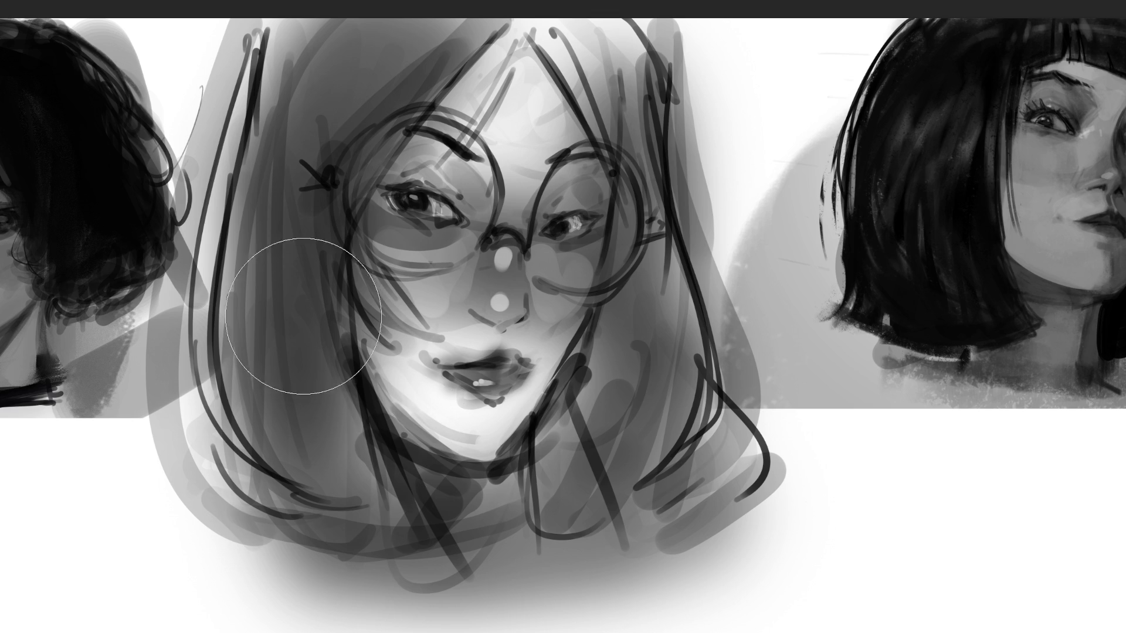
Softly shade the left cheek and jaw, the left hair, and the chin and neck.
left_click_drag(301, 352, 502, 491)
left_click_drag(339, 402, 410, 457)
left_click_drag(297, 269, 469, 521)
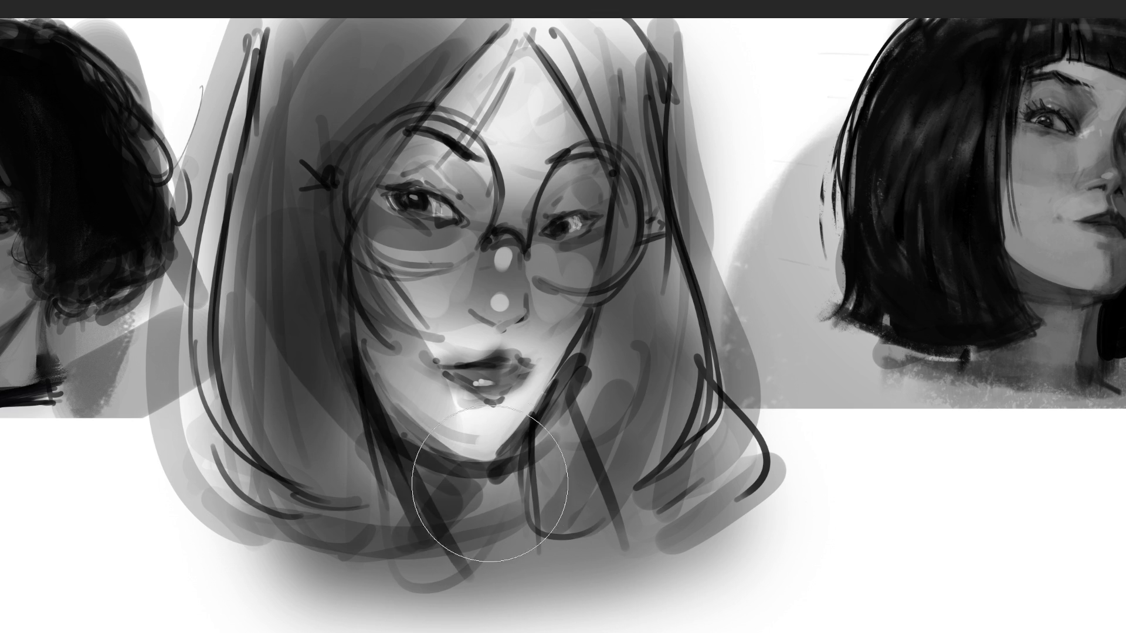
mouse_move(645, 381)
left_mouse_down()
mouse_move(539, 463)
mouse_move(557, 446)
mouse_move(586, 469)
mouse_move(621, 411)
left_mouse_up()
mouse_move(615, 352)
left_mouse_down()
mouse_move(553, 528)
mouse_move(609, 375)
mouse_move(528, 503)
mouse_move(645, 293)
left_mouse_up()
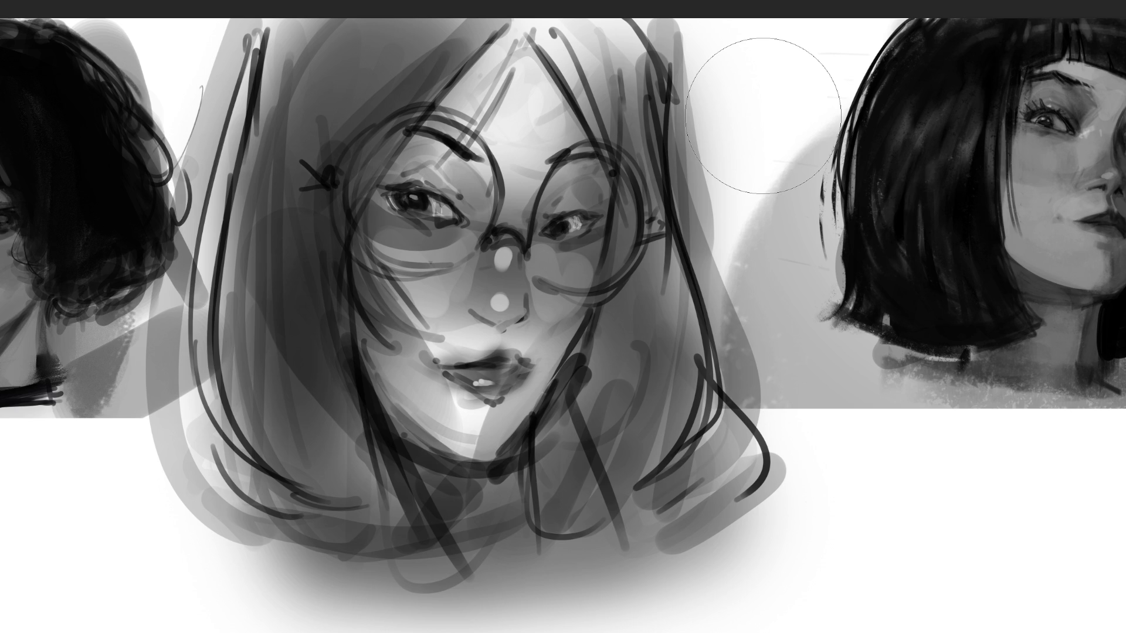
Darken the hair with grey strokes along its left edge, top, bottom and right side.
key("bracketright")
key("bracketright")
key("bracketright")
key("bracketright")
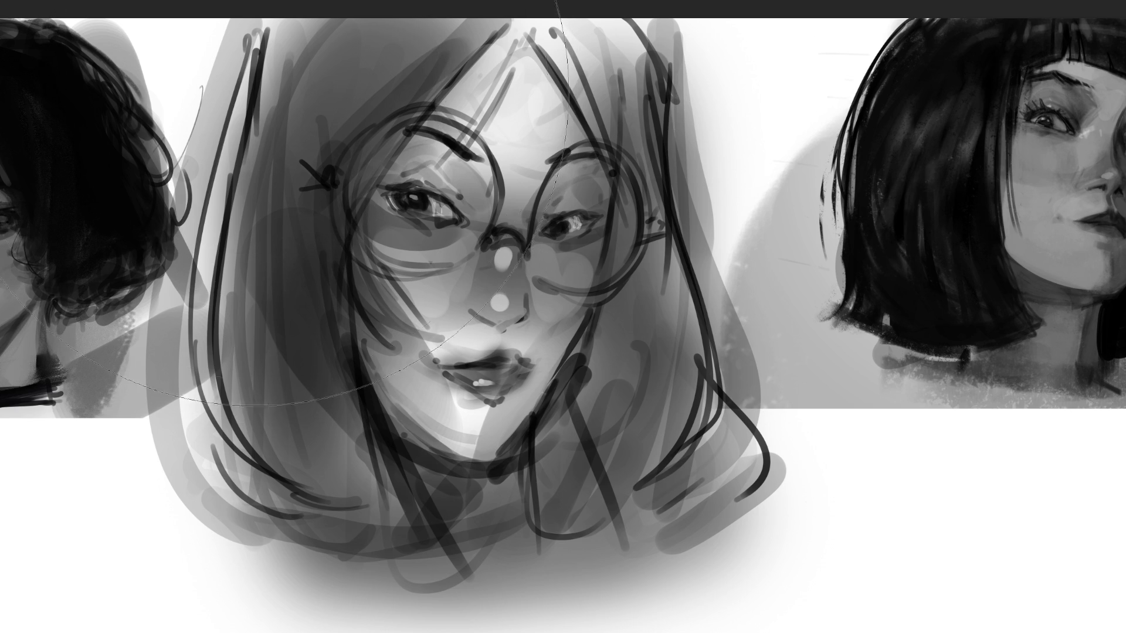
key("bracketleft")
key("bracketleft")
key("bracketleft")
left_click_drag(245, 26, 193, 305)
mouse_move(225, 198)
left_mouse_down()
mouse_move(193, 404)
mouse_move(199, 47)
mouse_move(281, 516)
mouse_move(301, 496)
left_mouse_up()
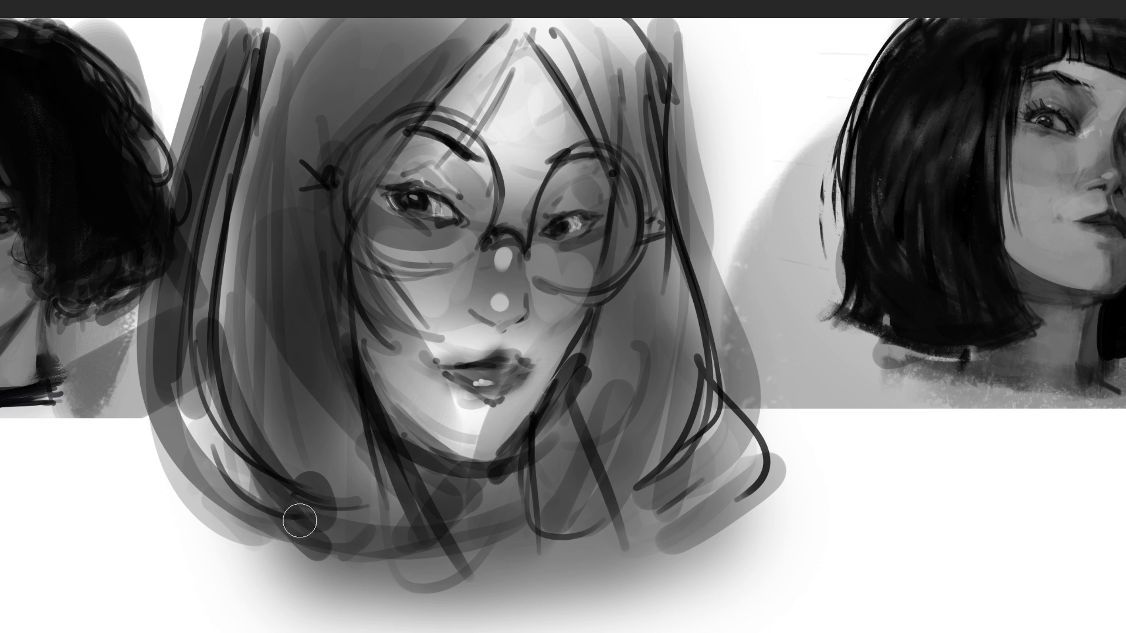
mouse_move(233, 13)
left_mouse_down()
mouse_move(285, 23)
mouse_move(231, 181)
mouse_move(327, 167)
left_mouse_up()
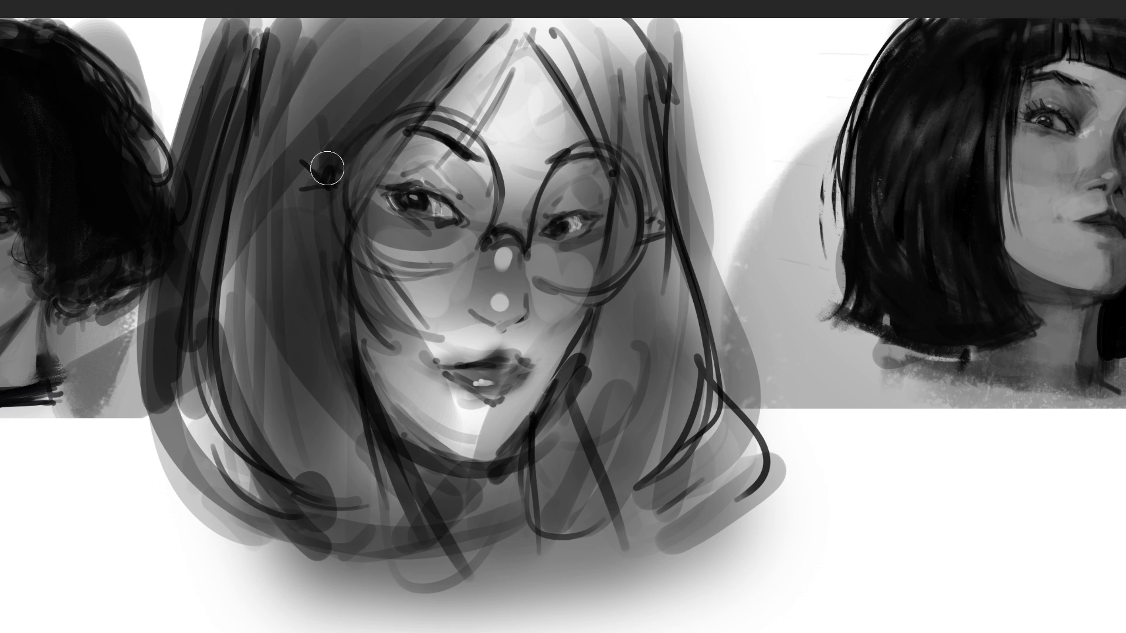
mouse_move(572, 27)
left_mouse_down()
mouse_move(683, 141)
mouse_move(715, 356)
mouse_move(622, 328)
mouse_move(565, 490)
mouse_move(644, 557)
mouse_move(549, 471)
mouse_move(659, 473)
mouse_move(490, 508)
mouse_move(416, 475)
mouse_move(469, 561)
mouse_move(222, 577)
mouse_move(431, 622)
mouse_move(153, 563)
mouse_move(657, 586)
left_mouse_up()
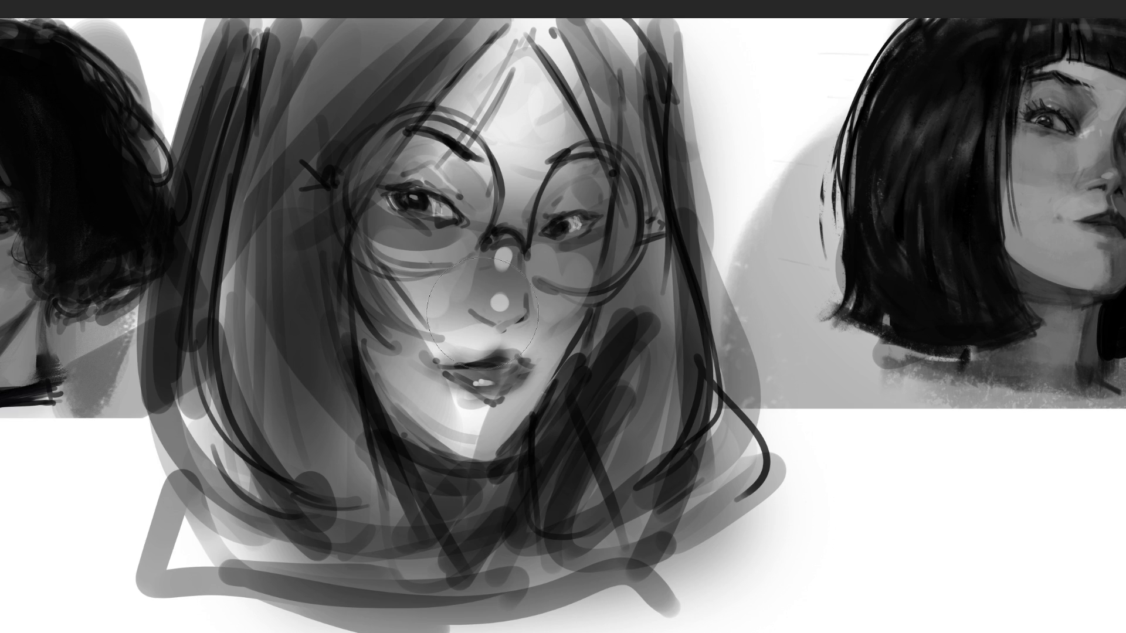
Add dark shading beside the nose, a brighter bridge highlight, and lighten the cheeks on either side.
left_click_drag(481, 324, 472, 298)
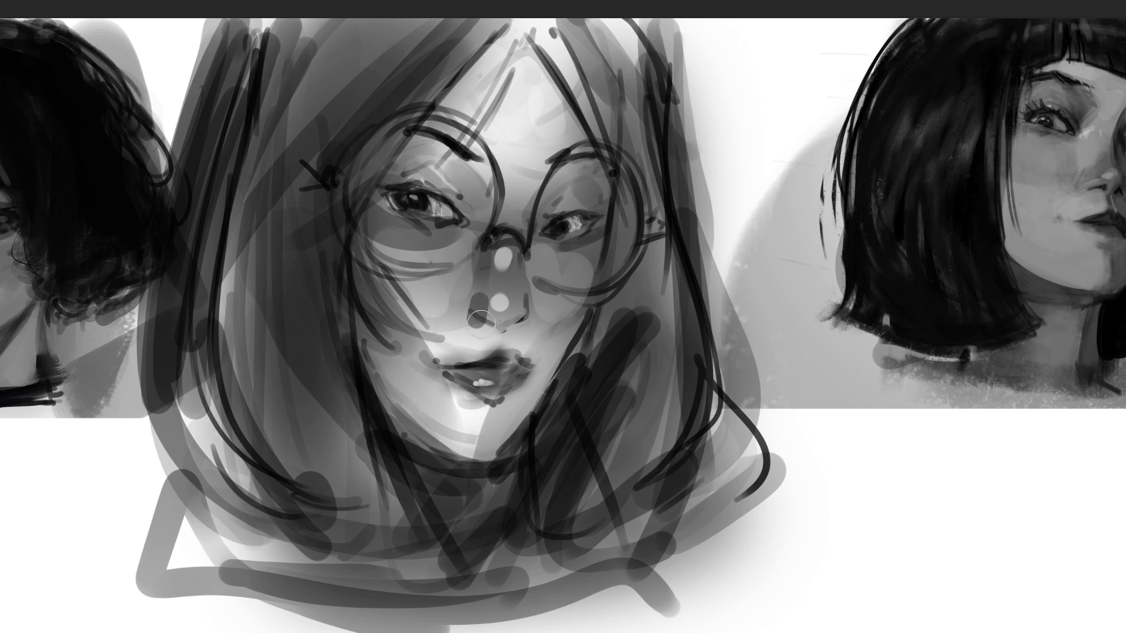
left_click(483, 298)
mouse_move(485, 294)
left_mouse_down()
mouse_move(481, 313)
mouse_move(510, 313)
left_mouse_up()
key("ctrl+z")
key("ctrl+z")
left_click(502, 256)
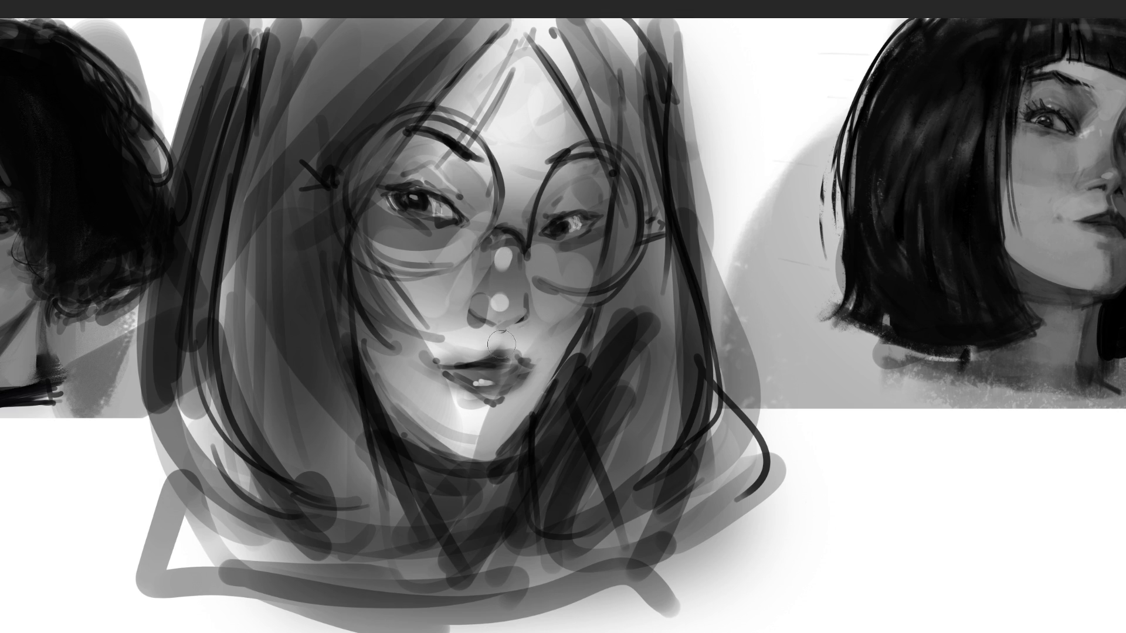
mouse_move(499, 258)
left_mouse_down()
mouse_move(480, 235)
mouse_move(469, 253)
mouse_move(430, 263)
mouse_move(460, 265)
mouse_move(419, 269)
left_mouse_up()
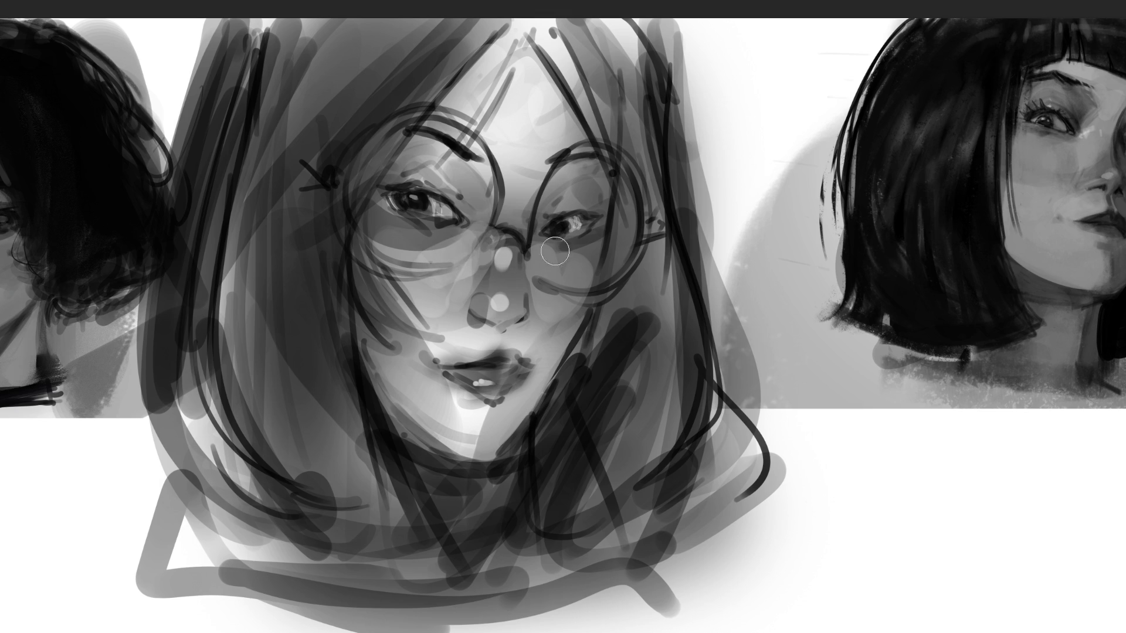
mouse_move(566, 273)
left_mouse_down()
mouse_move(551, 258)
mouse_move(575, 273)
mouse_move(565, 276)
left_mouse_up()
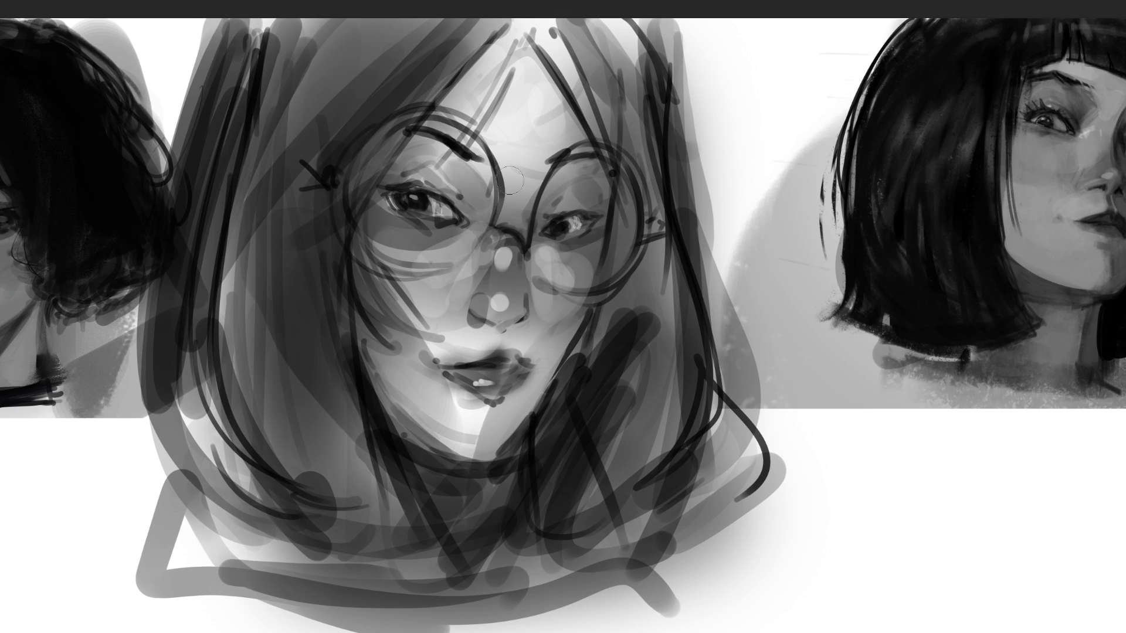
Paint grey strokes across the forehead and dark hair at the top, then brighten both cheeks.
mouse_move(519, 43)
left_mouse_down()
mouse_move(448, 172)
mouse_move(536, 35)
mouse_move(598, 158)
left_mouse_up()
mouse_move(587, 12)
left_mouse_down()
mouse_move(633, 147)
mouse_move(639, 118)
left_mouse_up()
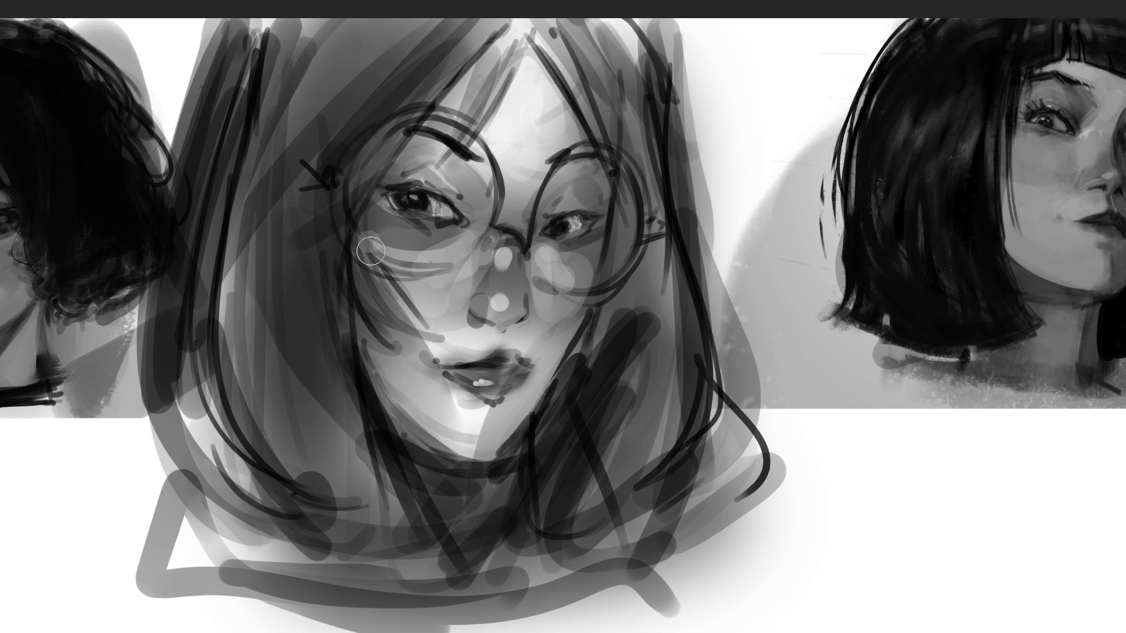
mouse_move(429, 257)
left_mouse_down()
mouse_move(387, 246)
mouse_move(464, 270)
mouse_move(410, 270)
mouse_move(452, 317)
left_mouse_up()
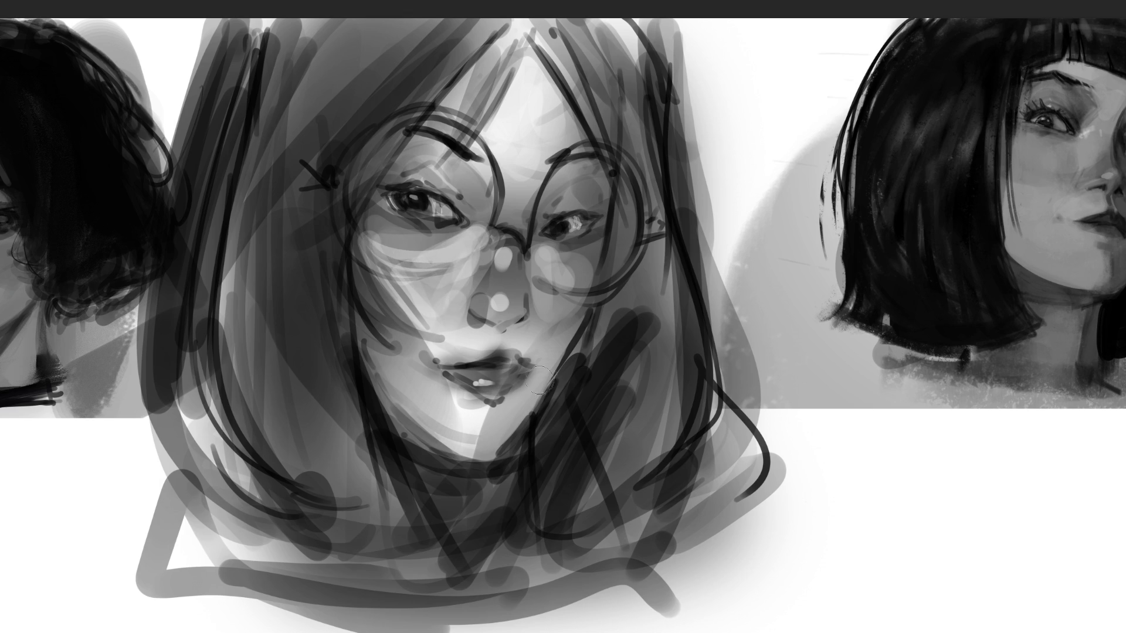
mouse_move(528, 346)
left_mouse_down()
mouse_move(557, 310)
mouse_move(486, 344)
mouse_move(463, 337)
mouse_move(454, 314)
mouse_move(511, 331)
mouse_move(469, 326)
mouse_move(520, 398)
left_mouse_up()
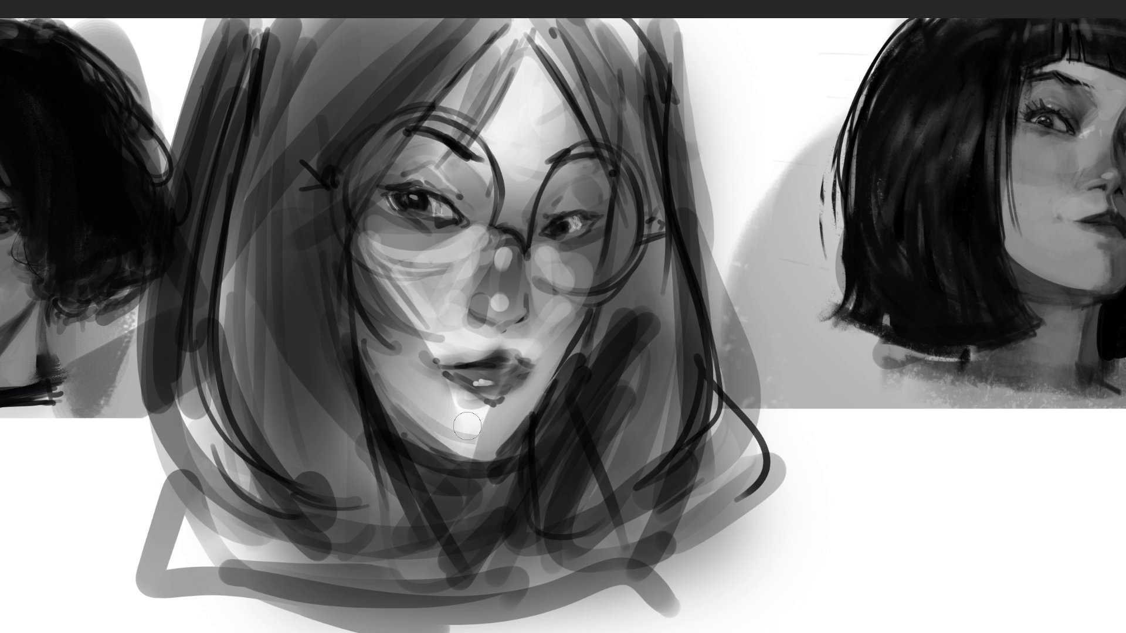
Darken the lower lip and shade the chin beneath it.
mouse_move(466, 374)
left_mouse_down()
mouse_move(504, 390)
mouse_move(499, 379)
mouse_move(516, 370)
mouse_move(463, 393)
mouse_move(436, 381)
left_mouse_up()
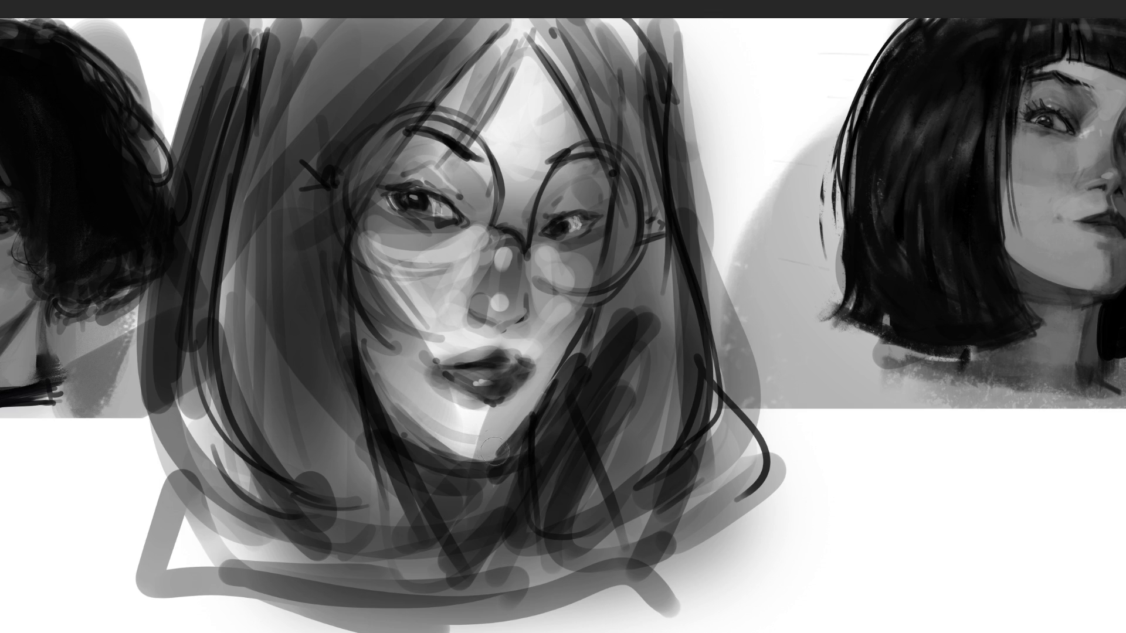
left_click_drag(440, 402, 533, 413)
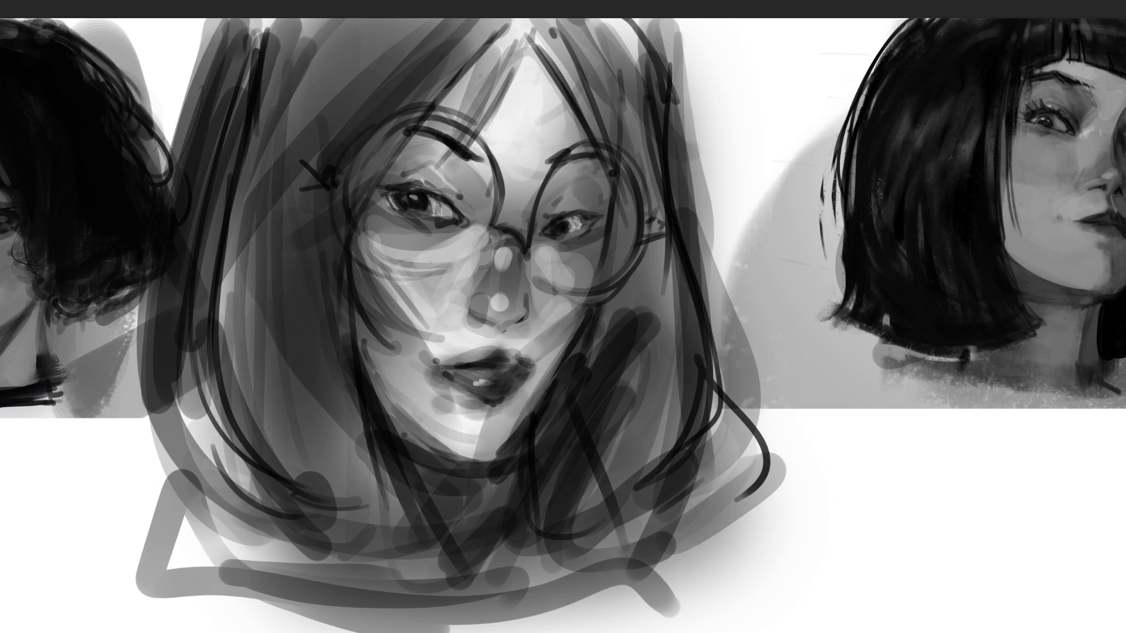
left_click_drag(1092, 233, 1103, 222)
Darken the middle girl's hair, face sides and neck with a very large brush, then widen her face.
key("ctrl+0")
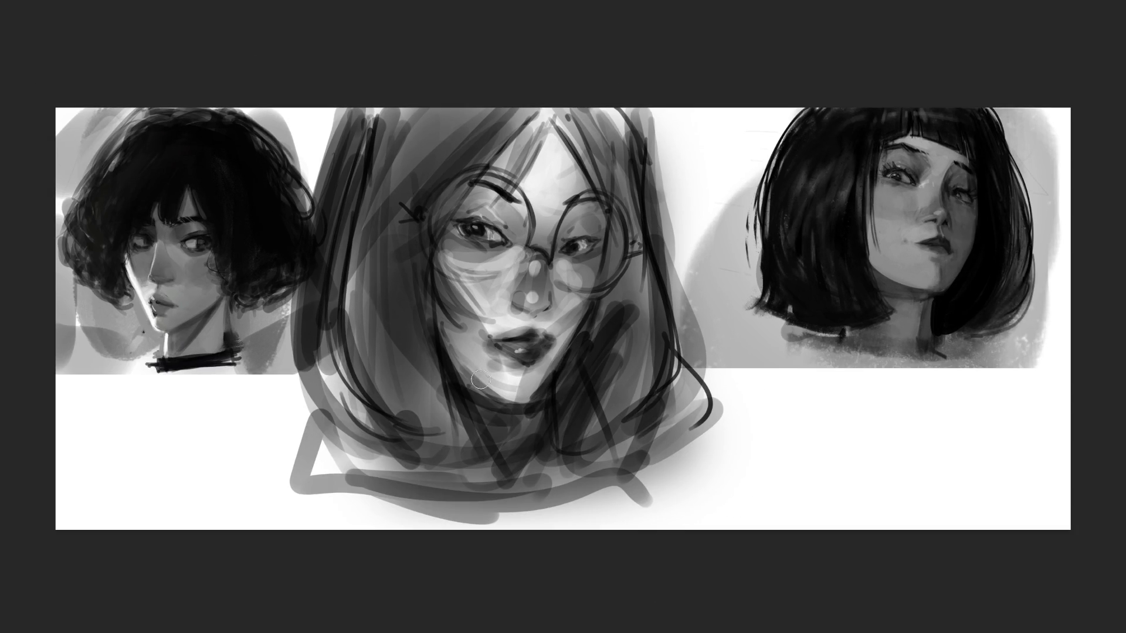
key("bracketright")
key("bracketright")
key("bracketright")
mouse_move(507, 215)
left_mouse_down()
mouse_move(477, 440)
mouse_move(528, 327)
mouse_move(473, 188)
mouse_move(536, 429)
left_mouse_up()
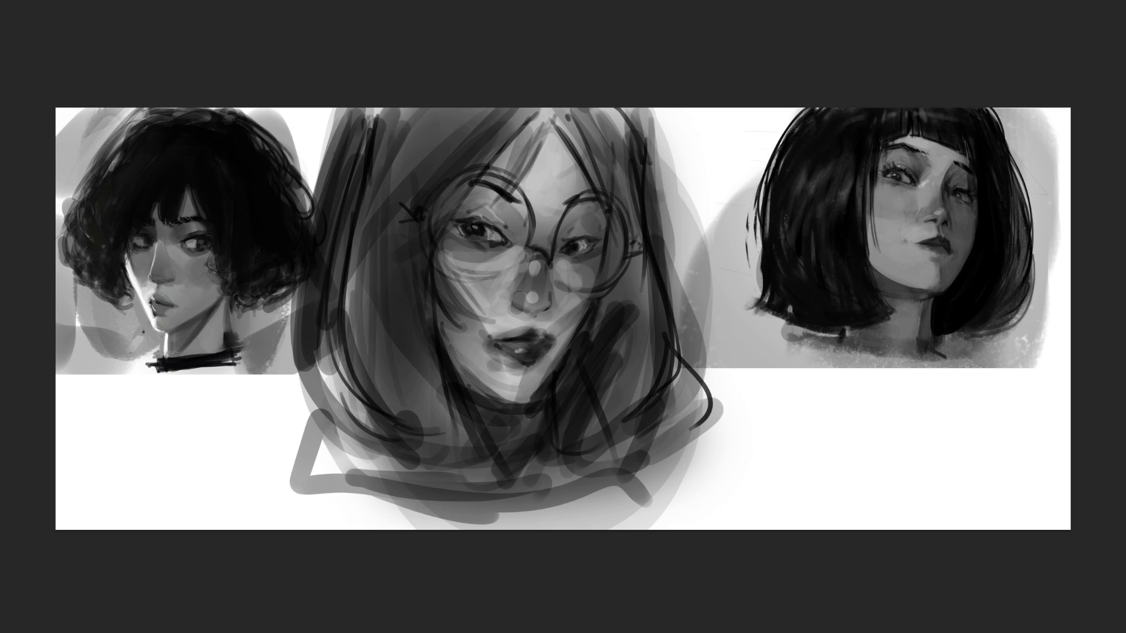
key("ctrl+z")
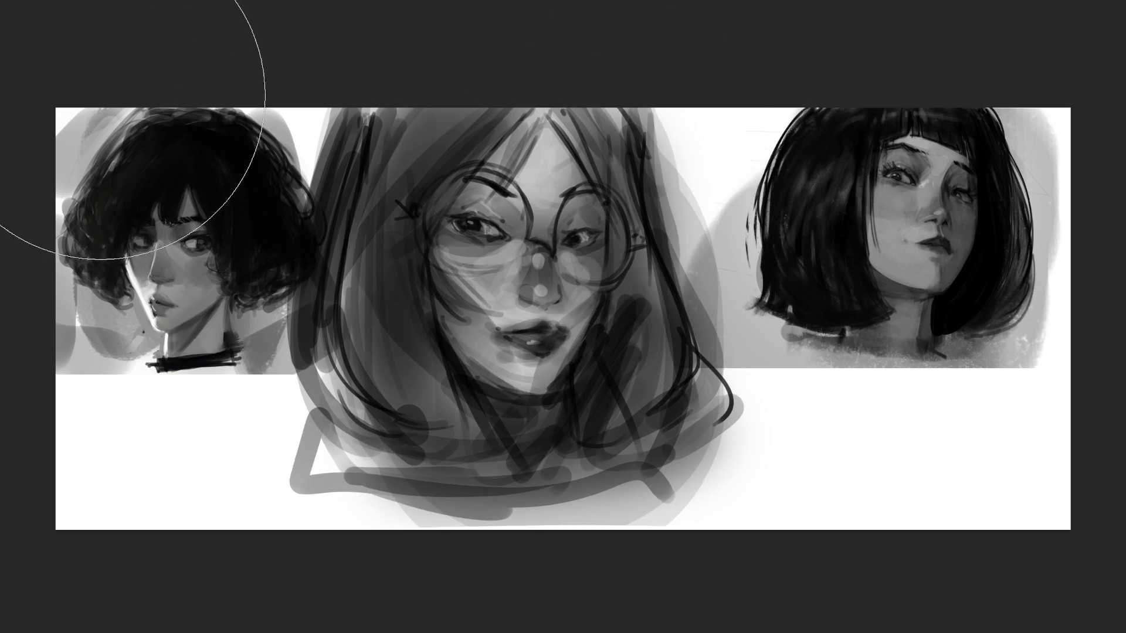
Mirror the central sketch horizontally, then lighten the right eye and the area beneath it.
key("bracketleft")
key("bracketleft")
key("bracketleft")
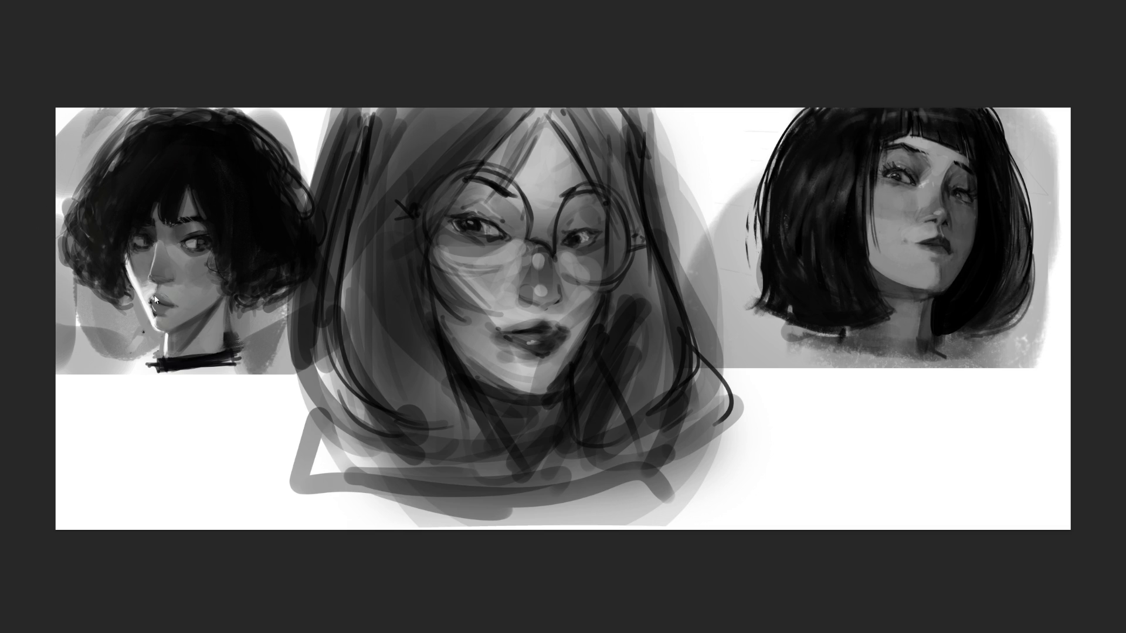
key("ctrl+z")
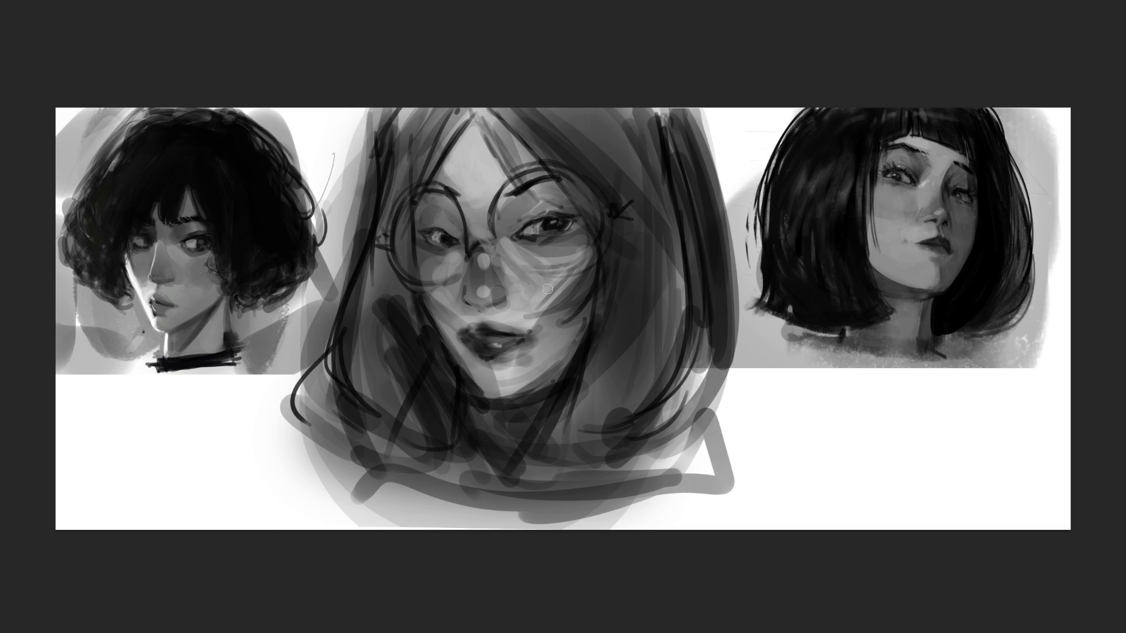
mouse_move(589, 229)
left_mouse_down()
mouse_move(560, 220)
mouse_move(571, 216)
mouse_move(554, 224)
mouse_move(571, 220)
mouse_move(571, 232)
left_mouse_up()
Darken under the left eye, the nose and the nose bridge, and lighten above the upper lip.
left_click(449, 224, "alt")
left_click_drag(450, 232, 460, 246)
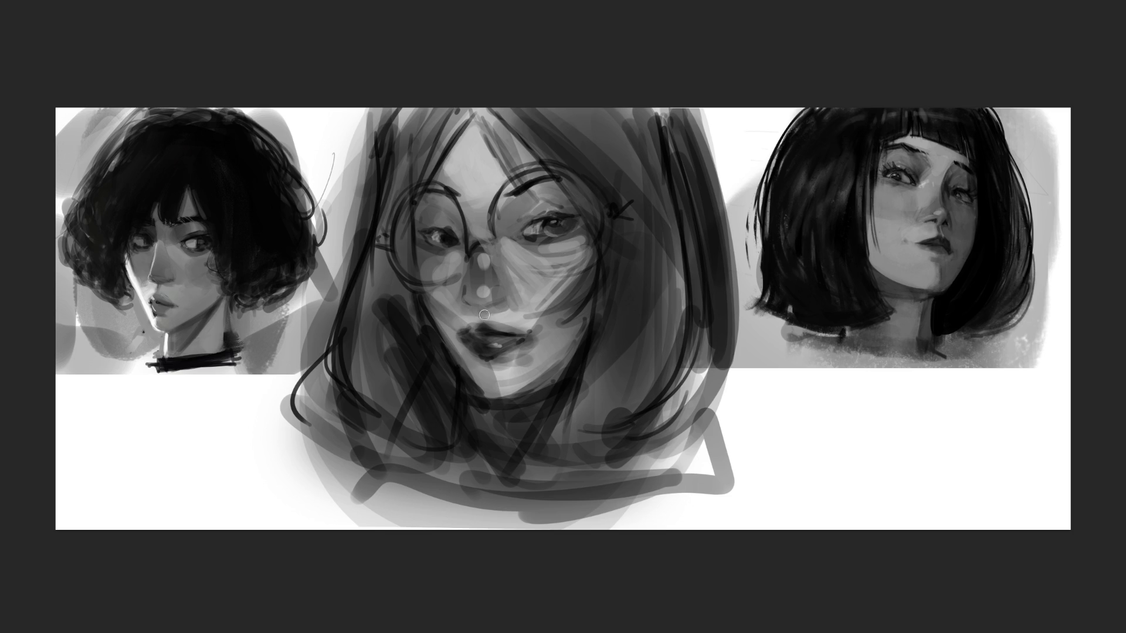
left_click_drag(480, 256, 486, 297)
mouse_move(473, 243)
left_mouse_down()
mouse_move(452, 279)
mouse_move(466, 281)
mouse_move(438, 290)
left_mouse_up()
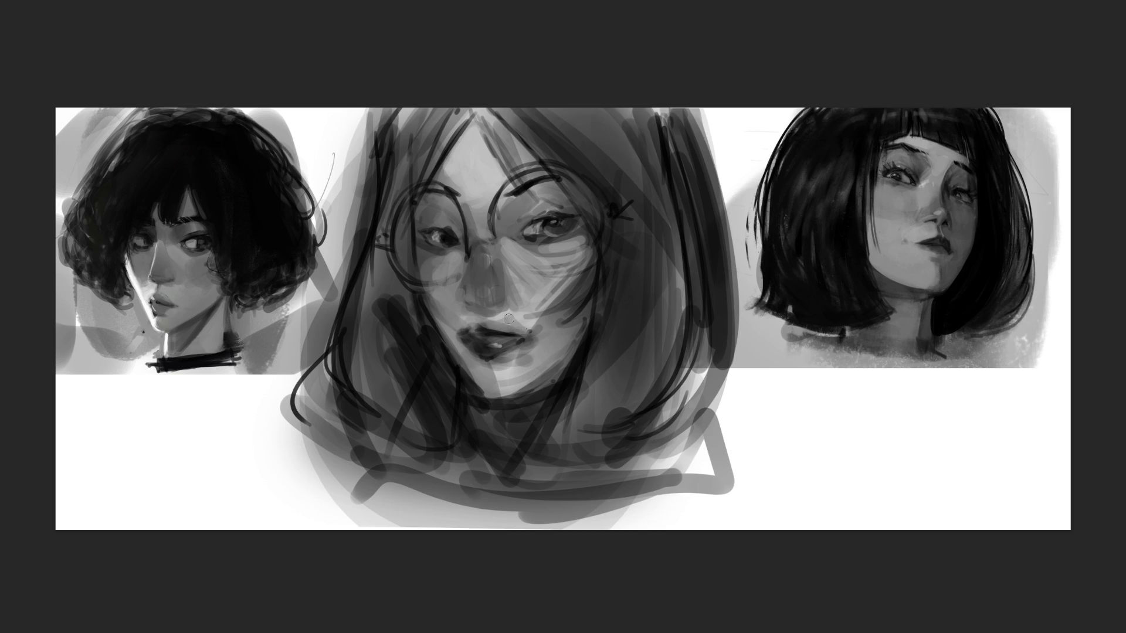
mouse_move(499, 317)
left_mouse_down()
mouse_move(516, 329)
mouse_move(478, 321)
mouse_move(520, 308)
left_mouse_up()
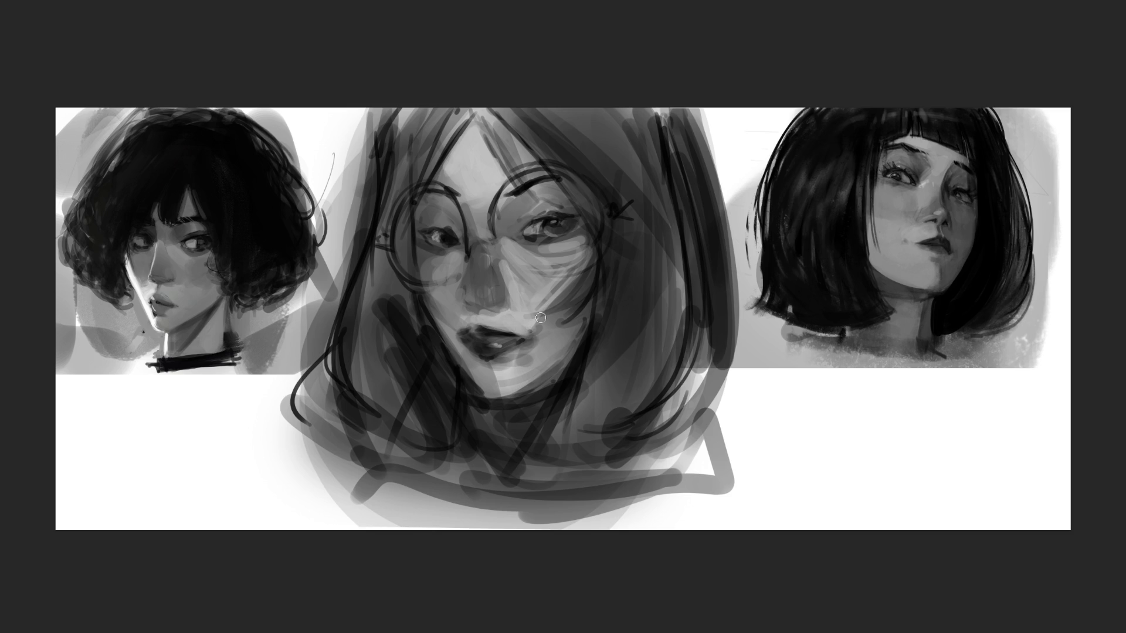
Lighten the right upper eyelid, shade beside it, and brighten the cheeks and chin.
left_click(545, 205, "alt")
mouse_move(554, 208)
left_mouse_down()
mouse_move(581, 217)
mouse_move(577, 227)
left_mouse_up()
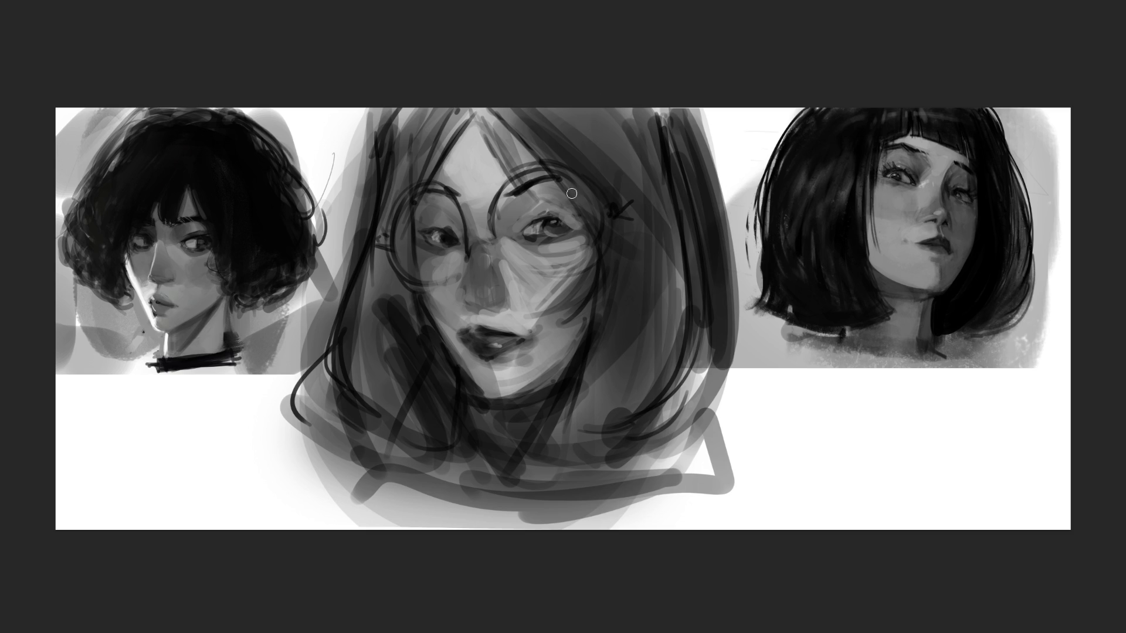
left_click_drag(554, 220, 580, 220)
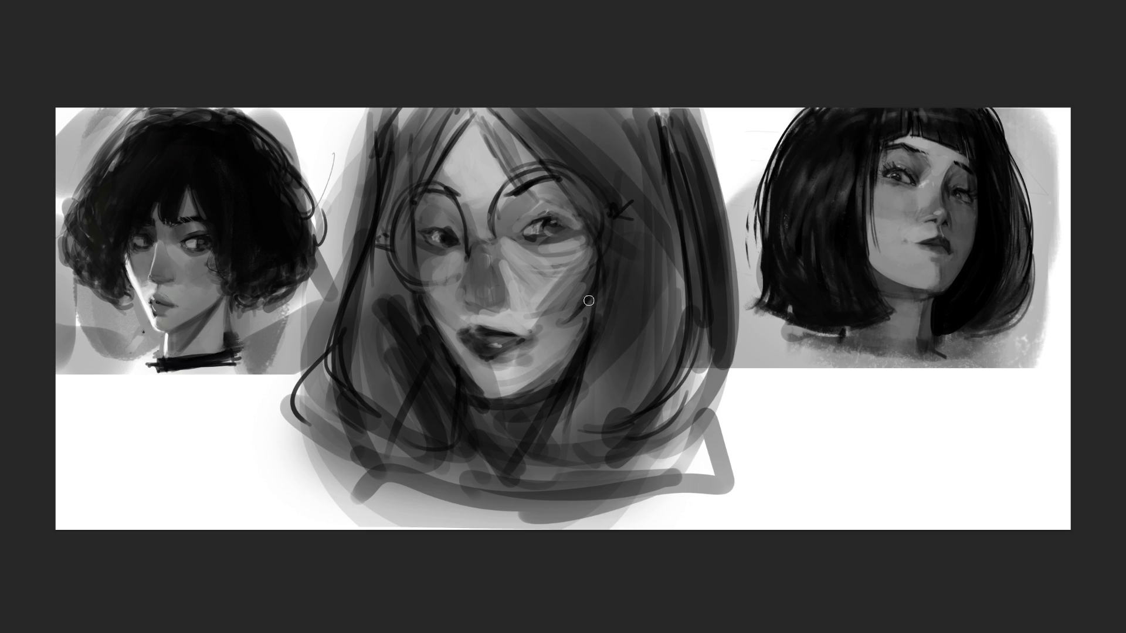
left_click_drag(555, 339, 548, 337)
mouse_move(500, 373)
left_mouse_down()
mouse_move(528, 378)
mouse_move(496, 381)
mouse_move(547, 354)
left_mouse_up()
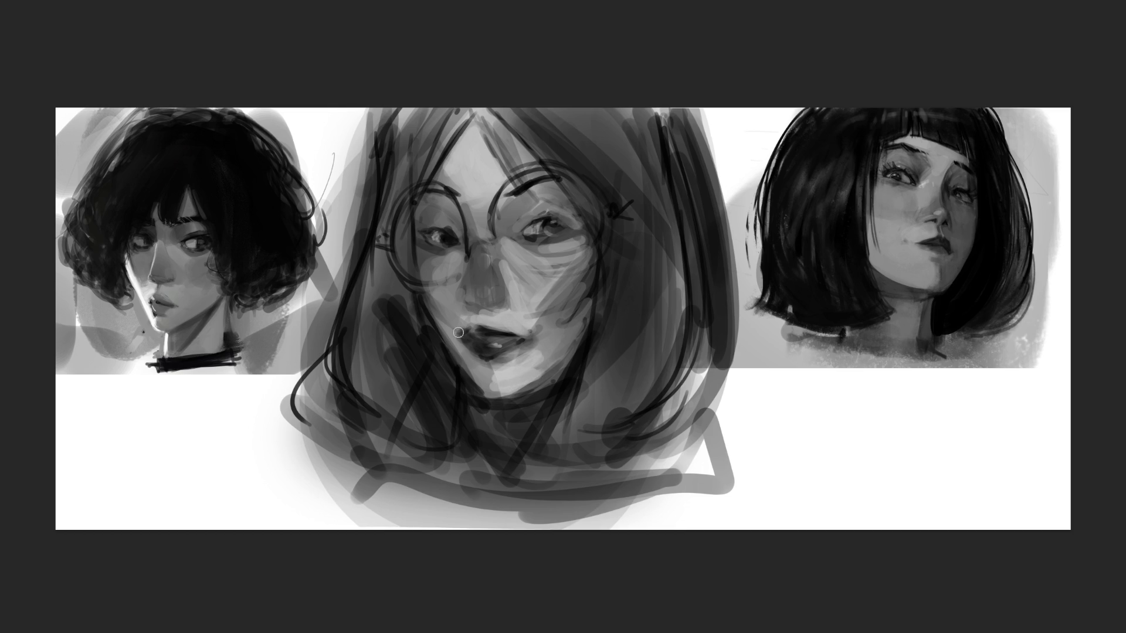
mouse_move(458, 332)
left_mouse_down()
mouse_move(443, 275)
mouse_move(439, 305)
mouse_move(560, 275)
left_mouse_up()
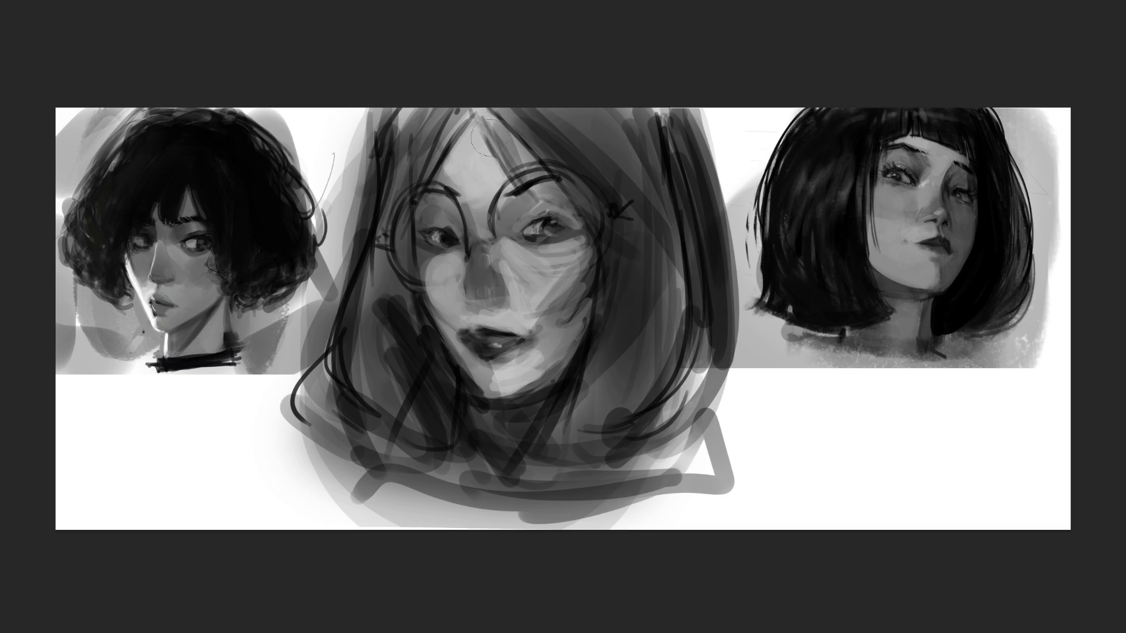
Replace the light face strokes with broad darker shading using a large brush.
mouse_move(392, 153)
left_mouse_down()
mouse_move(445, 188)
mouse_move(577, 341)
mouse_move(584, 458)
left_mouse_up()
key("ctrl+z")
key("ctrl+z")
key("bracketright")
key("bracketright")
key("bracketright")
left_click_drag(495, 415, 502, 378)
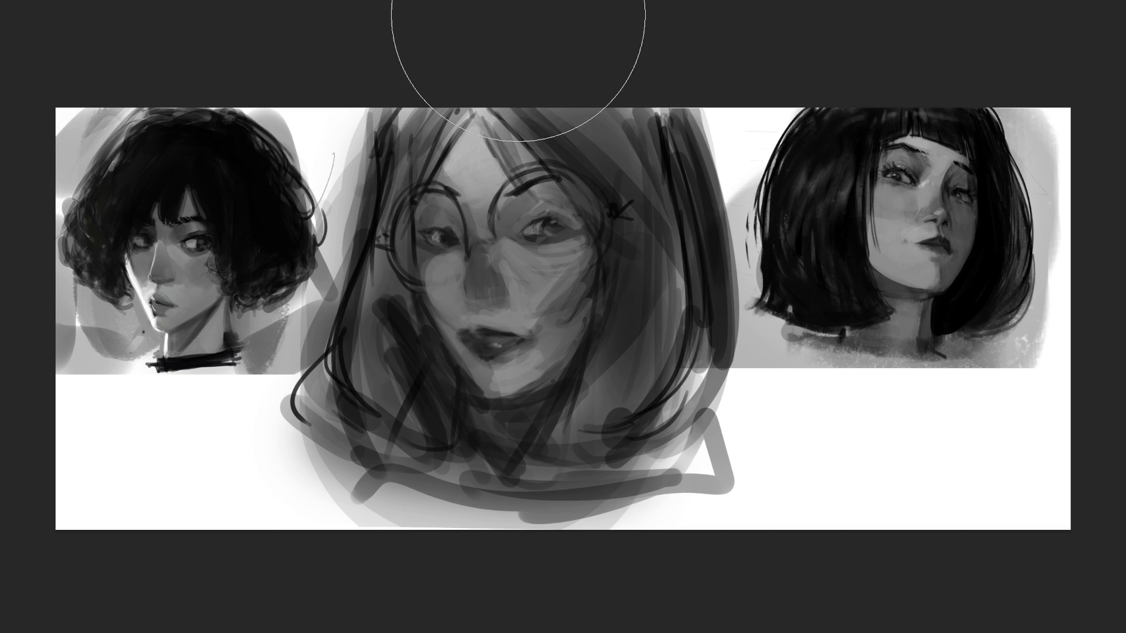
key("bracketleft")
key("bracketleft")
key("bracketleft")
Redraw both round lenses, the bridge and hinge with thin dark lines.
left_click_drag(469, 254, 487, 247)
left_click_drag(419, 189, 449, 225)
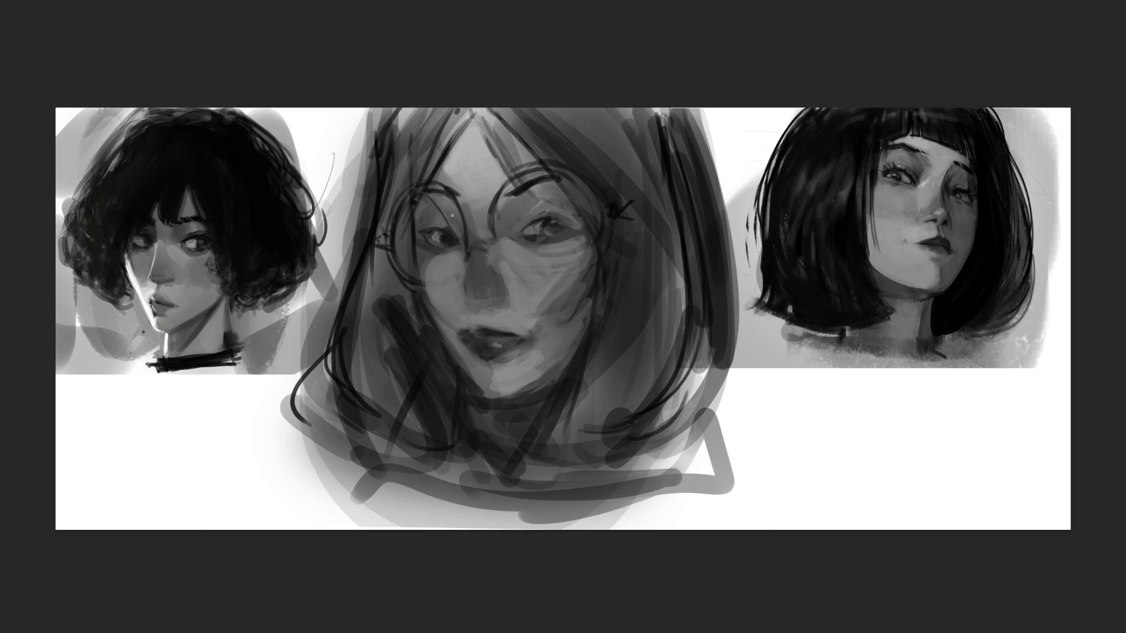
mouse_move(399, 196)
left_mouse_down()
mouse_move(388, 234)
mouse_move(463, 246)
mouse_move(382, 199)
mouse_move(440, 271)
mouse_move(478, 244)
mouse_move(496, 254)
mouse_move(583, 229)
left_mouse_up()
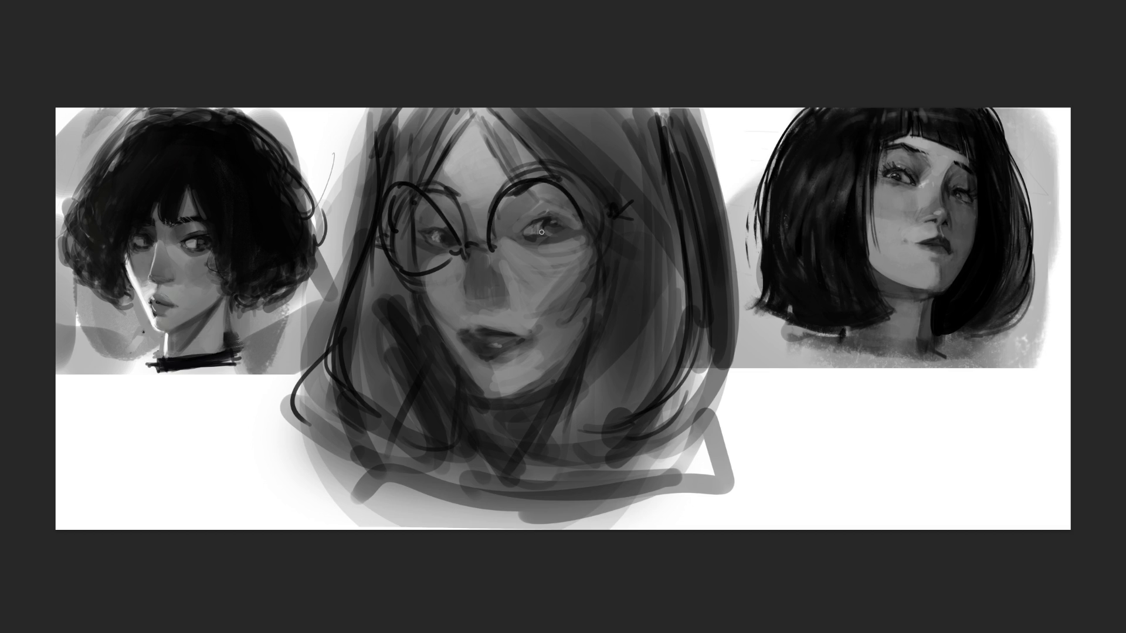
key("ctrl+z")
mouse_move(495, 241)
left_mouse_down()
mouse_move(607, 271)
mouse_move(584, 281)
mouse_move(612, 237)
mouse_move(581, 293)
left_mouse_up()
left_click_drag(620, 232, 643, 211)
mouse_move(489, 186)
left_mouse_down()
mouse_move(535, 174)
mouse_move(556, 183)
left_mouse_up()
left_click_drag(428, 187, 457, 198)
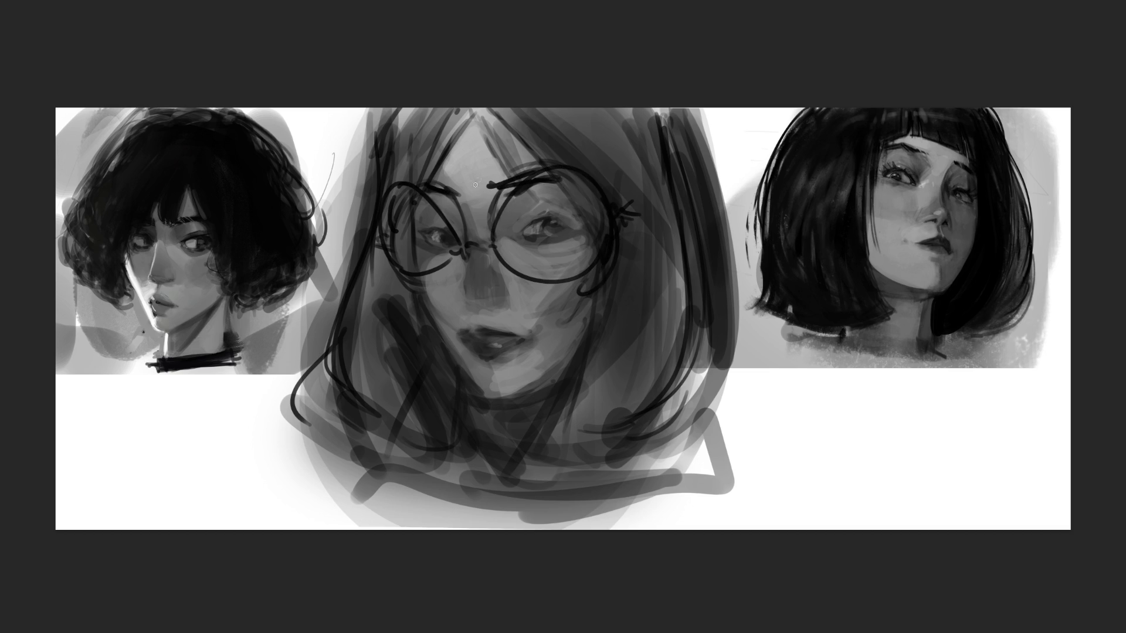
key("ctrl+z")
left_click_drag(489, 183, 506, 181)
Draw long hair strands down both sides, with a curl below the right lens.
mouse_move(383, 112)
left_mouse_down()
mouse_move(370, 176)
mouse_move(381, 453)
left_mouse_up()
left_click_drag(616, 244, 643, 338)
mouse_move(519, 109)
left_mouse_down()
mouse_move(574, 193)
mouse_move(569, 427)
left_mouse_up()
mouse_move(592, 296)
left_mouse_down()
mouse_move(558, 306)
mouse_move(607, 331)
mouse_move(571, 442)
left_mouse_up()
left_click_drag(405, 295, 417, 335)
Shade toward the chin, lighten the jawline, draw the jaw and neck line, and darken beside the cheek curl.
left_click_drag(424, 263, 501, 496)
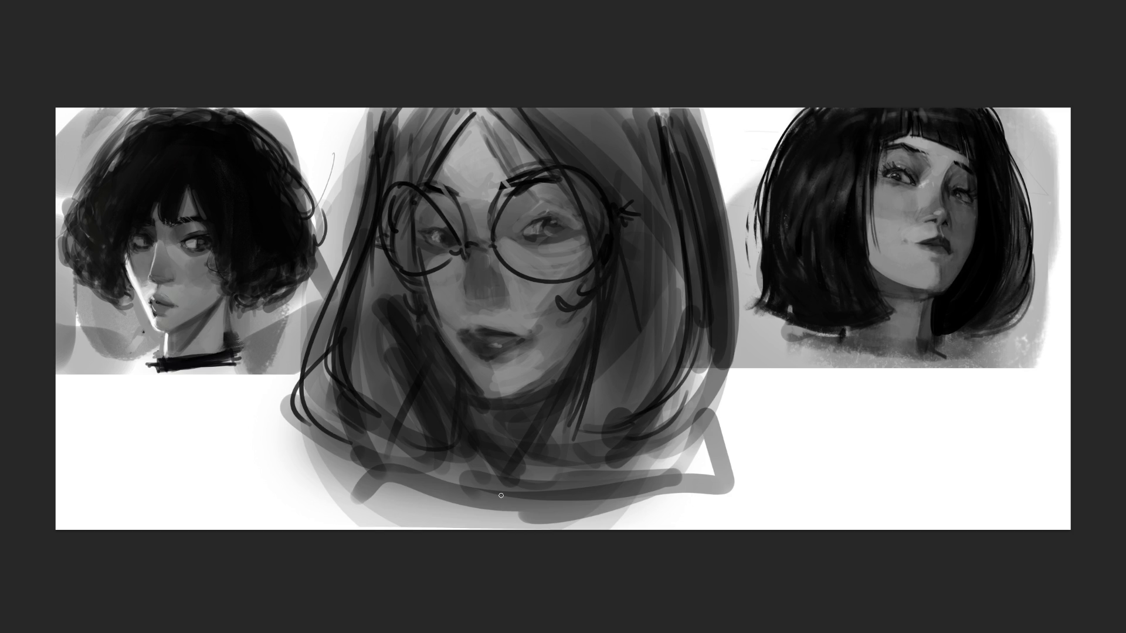
mouse_move(487, 381)
left_mouse_down()
mouse_move(498, 398)
mouse_move(536, 391)
mouse_move(551, 371)
left_mouse_up()
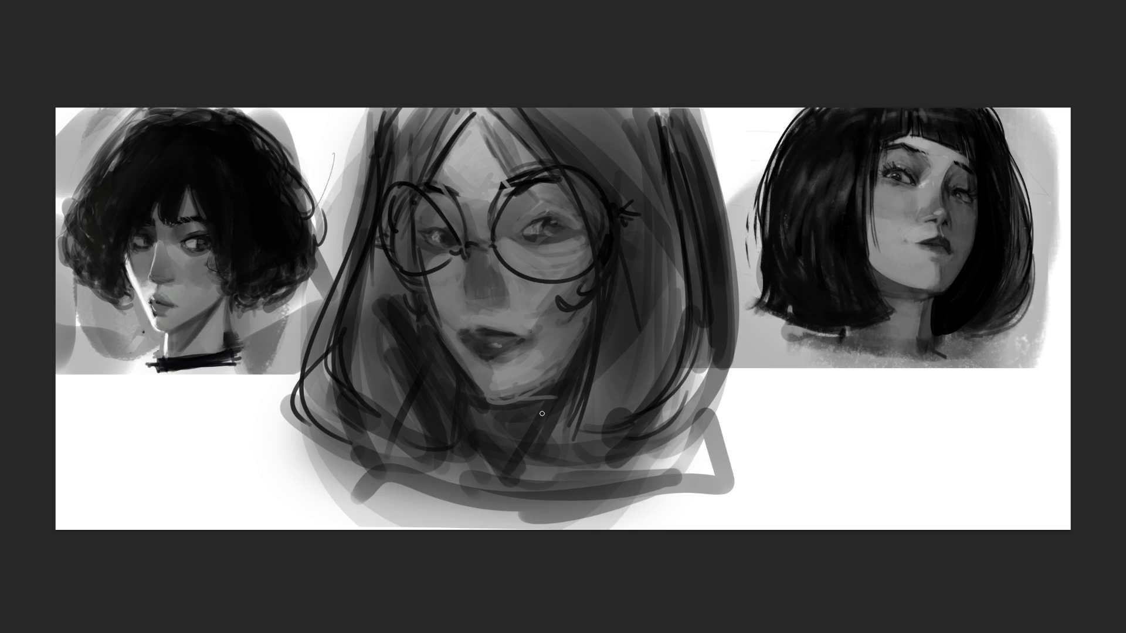
left_click_drag(478, 399, 551, 400)
key("bracketright")
key("bracketright")
key("bracketright")
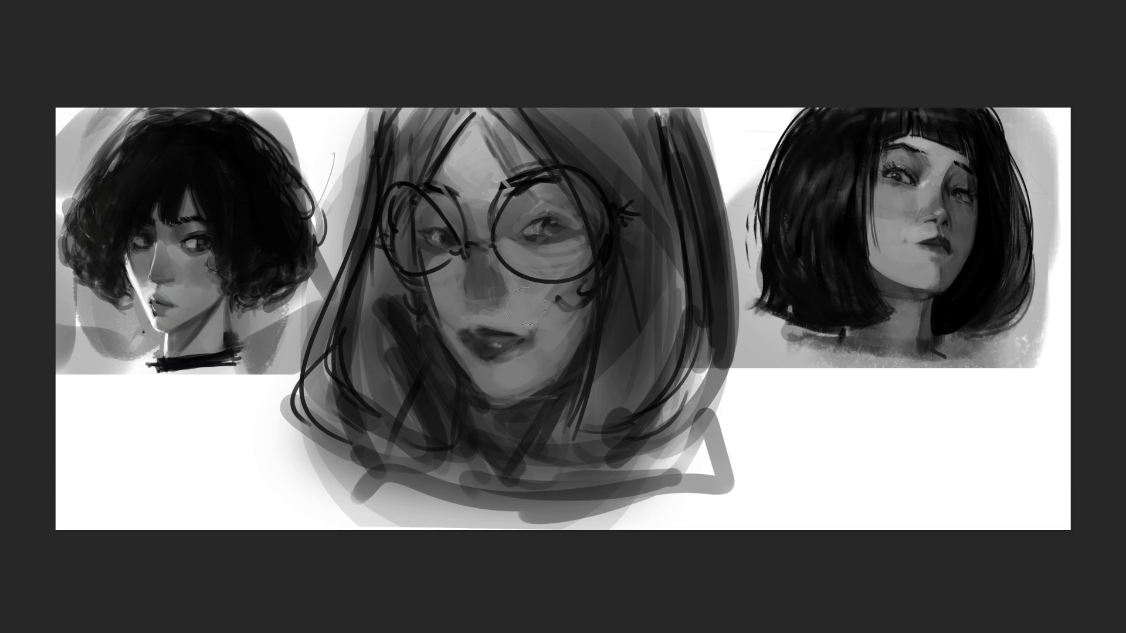
left_click_drag(586, 290, 543, 363)
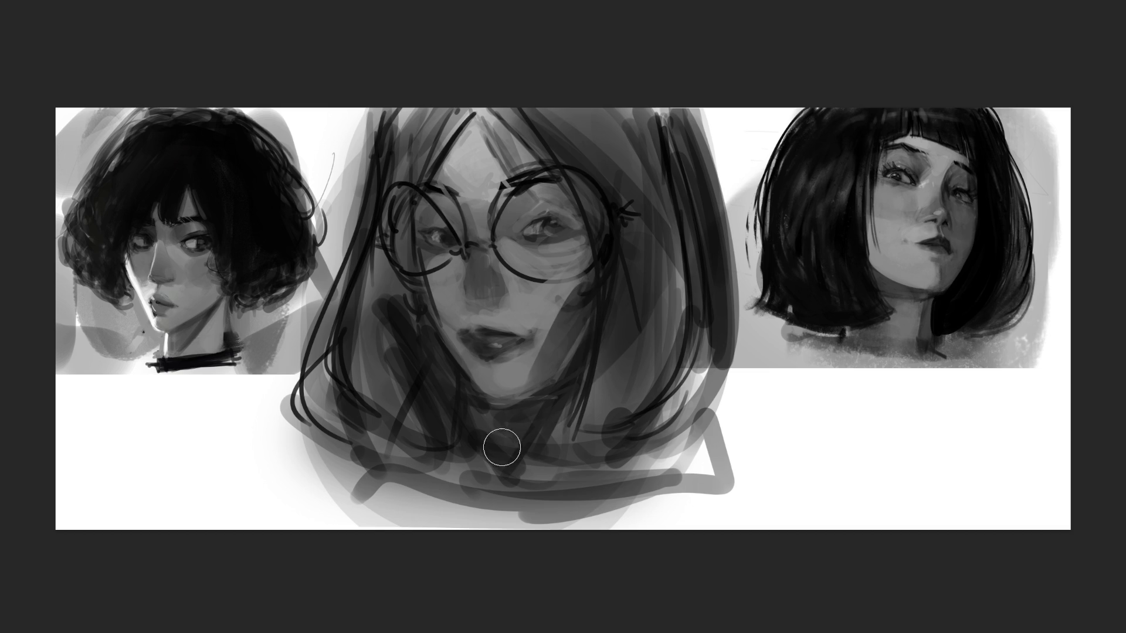
Reshape the lips and repaint the shading around both lenses.
mouse_move(585, 301)
left_mouse_down()
mouse_move(455, 334)
mouse_move(565, 352)
mouse_move(455, 334)
mouse_move(515, 389)
mouse_move(510, 322)
left_mouse_up()
mouse_move(487, 234)
left_mouse_down()
mouse_move(552, 190)
mouse_move(564, 247)
left_mouse_up()
mouse_move(412, 224)
left_mouse_down()
mouse_move(413, 270)
mouse_move(603, 258)
mouse_move(433, 243)
mouse_move(478, 236)
left_mouse_up()
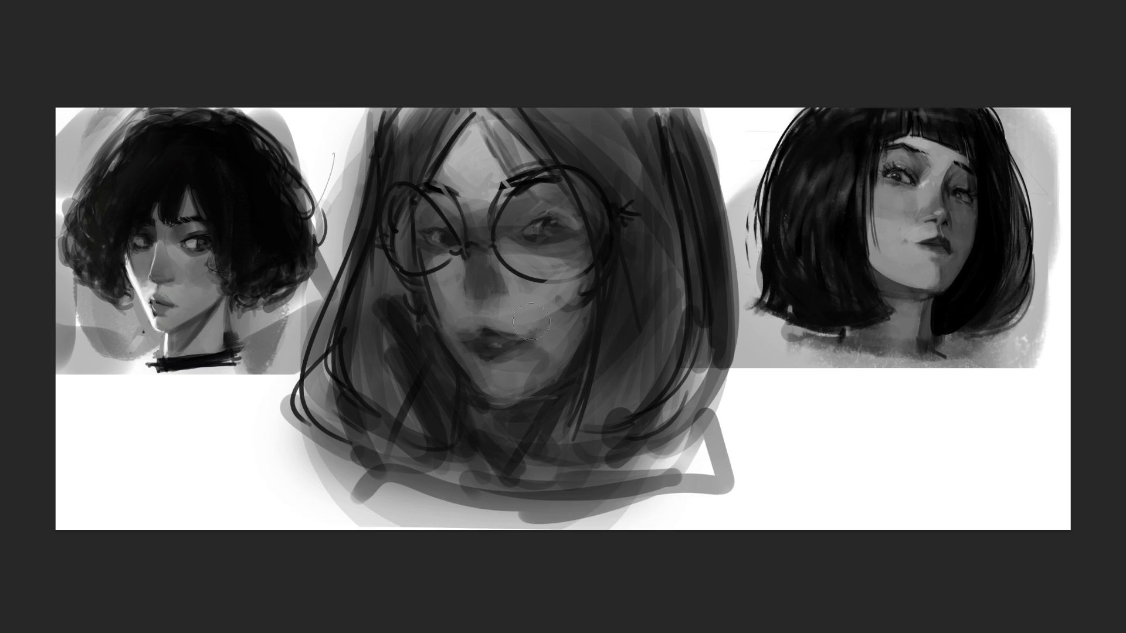
Rework the nose and mouth with darker lines, a dot under the nose, and cheek touches.
mouse_move(520, 309)
left_mouse_down()
mouse_move(501, 334)
mouse_move(516, 343)
left_mouse_up()
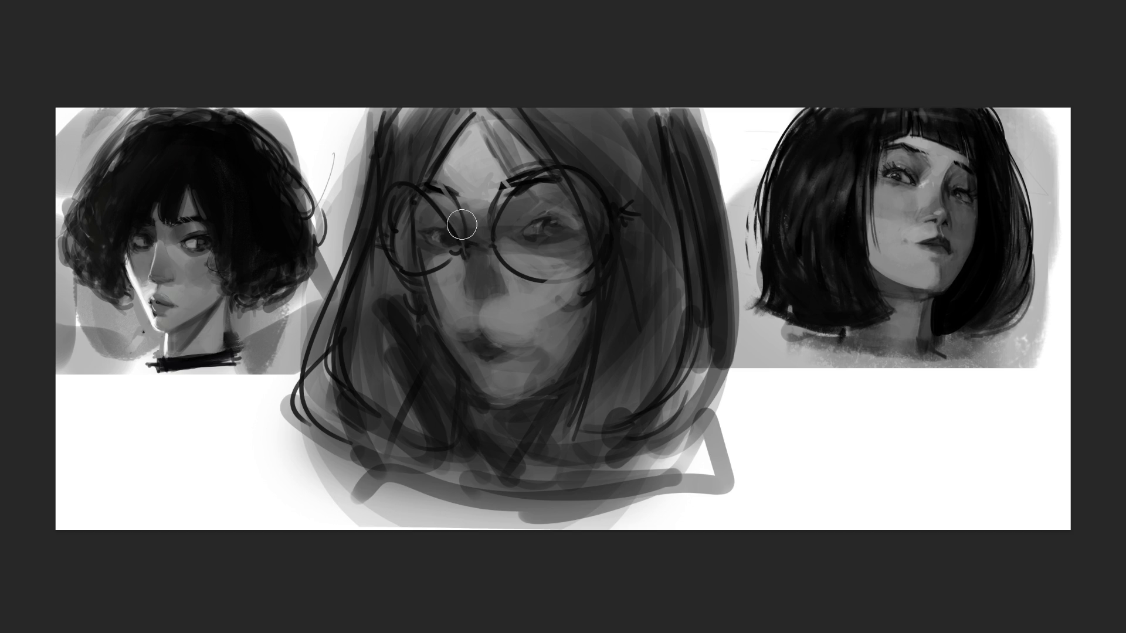
mouse_move(465, 278)
left_mouse_down()
mouse_move(495, 358)
mouse_move(516, 370)
mouse_move(498, 372)
mouse_move(509, 368)
mouse_move(472, 339)
left_mouse_up()
left_click(509, 326)
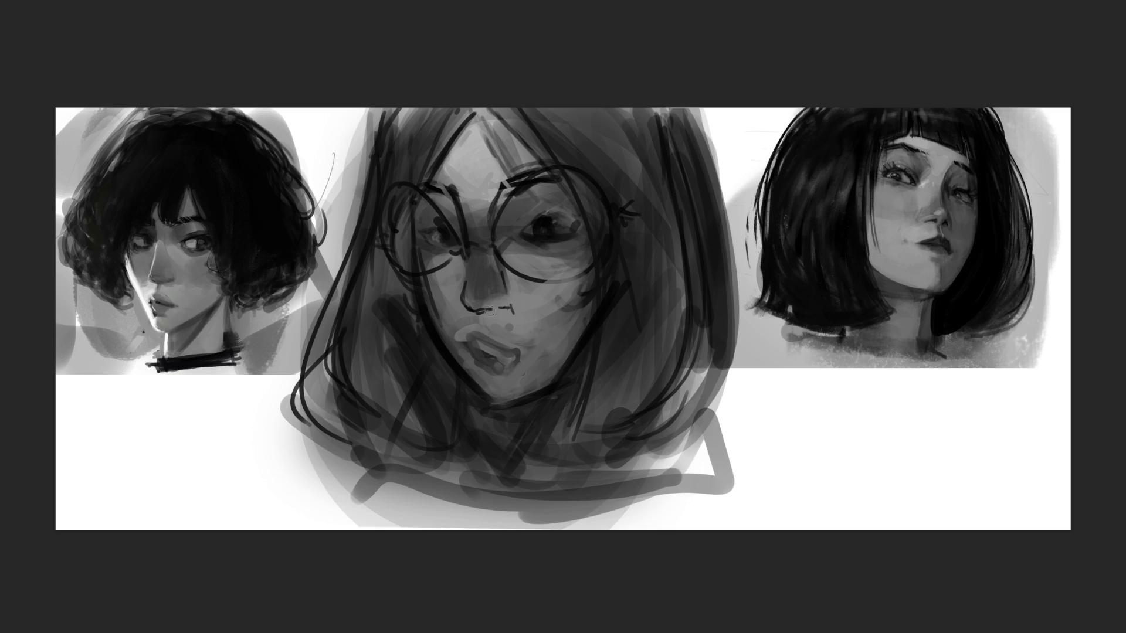
mouse_move(477, 317)
left_mouse_down()
mouse_move(458, 326)
mouse_move(461, 343)
left_mouse_up()
left_click_drag(437, 273, 450, 305)
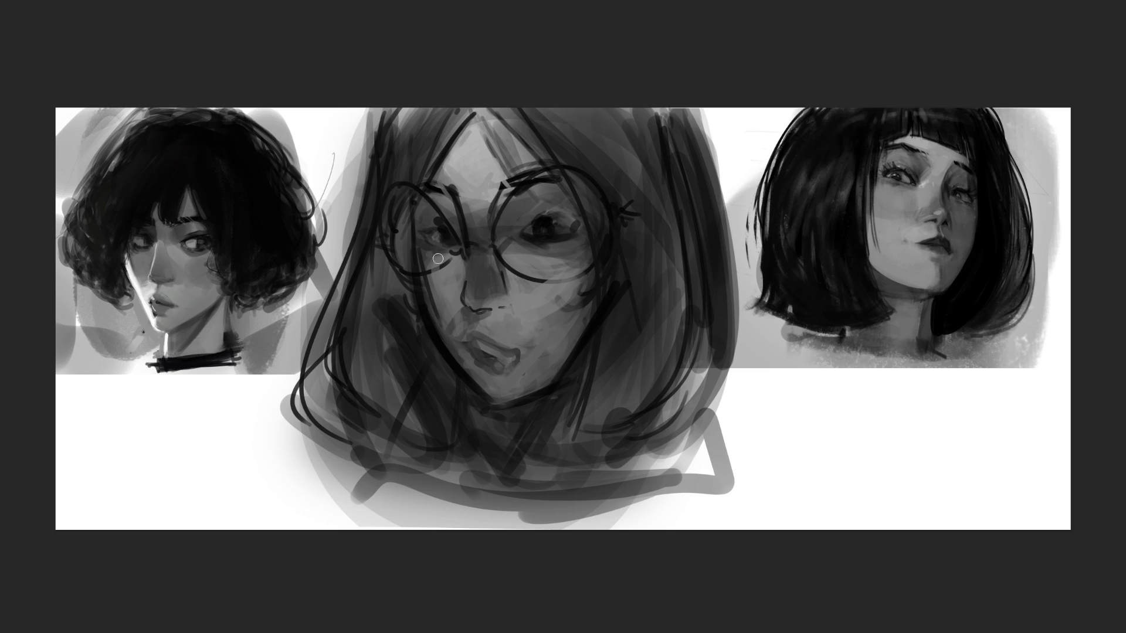
mouse_move(435, 214)
left_mouse_down()
mouse_move(456, 230)
mouse_move(445, 212)
mouse_move(458, 170)
mouse_move(509, 179)
mouse_move(464, 141)
mouse_move(482, 162)
mouse_move(473, 176)
mouse_move(469, 150)
mouse_move(484, 159)
mouse_move(488, 176)
mouse_move(460, 153)
left_mouse_up()
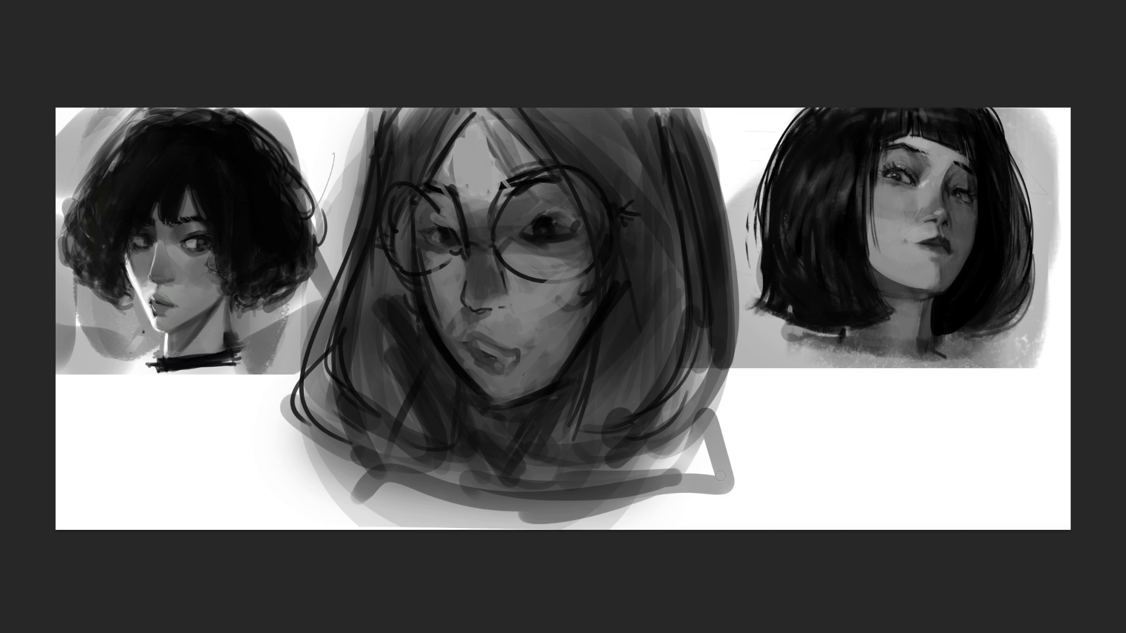
Repaint both eyes as closed with dark lid strokes.
mouse_move(540, 198)
left_mouse_down()
mouse_move(528, 223)
mouse_move(555, 210)
left_mouse_up()
left_click_drag(431, 217, 450, 229)
mouse_move(531, 219)
left_mouse_down()
mouse_move(508, 232)
mouse_move(572, 224)
left_mouse_up()
left_click_drag(425, 230, 461, 244)
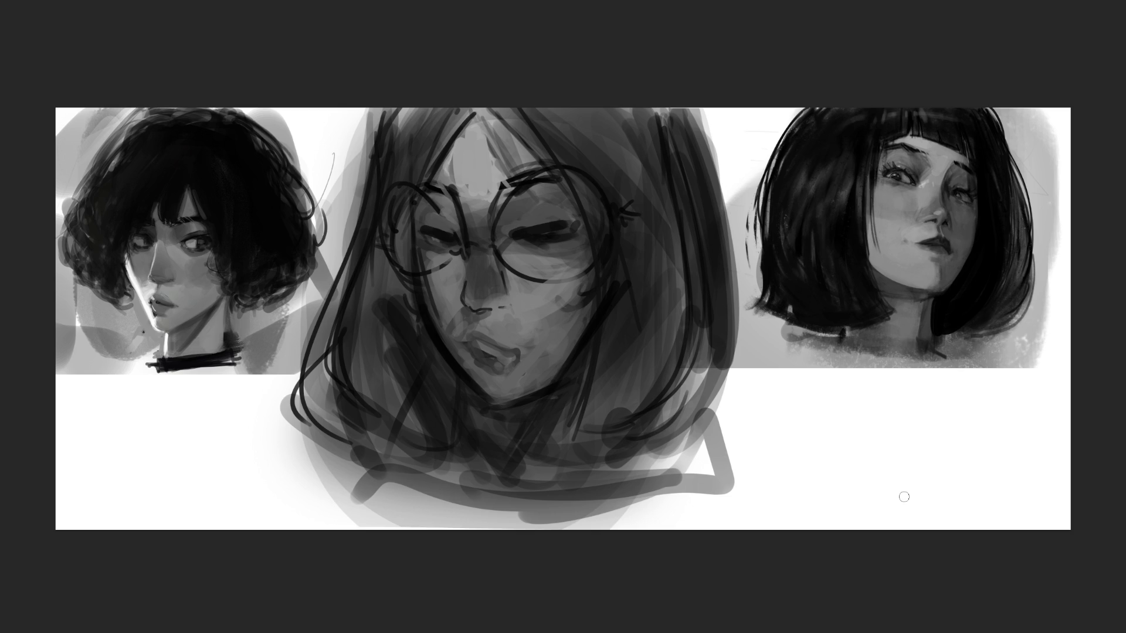
Hand-letter 'BRB' in black to the right of the middle portrait.
mouse_move(759, 415)
left_mouse_down()
mouse_move(794, 399)
mouse_move(904, 462)
mouse_move(932, 496)
left_mouse_up()
left_click_drag(929, 446, 894, 507)
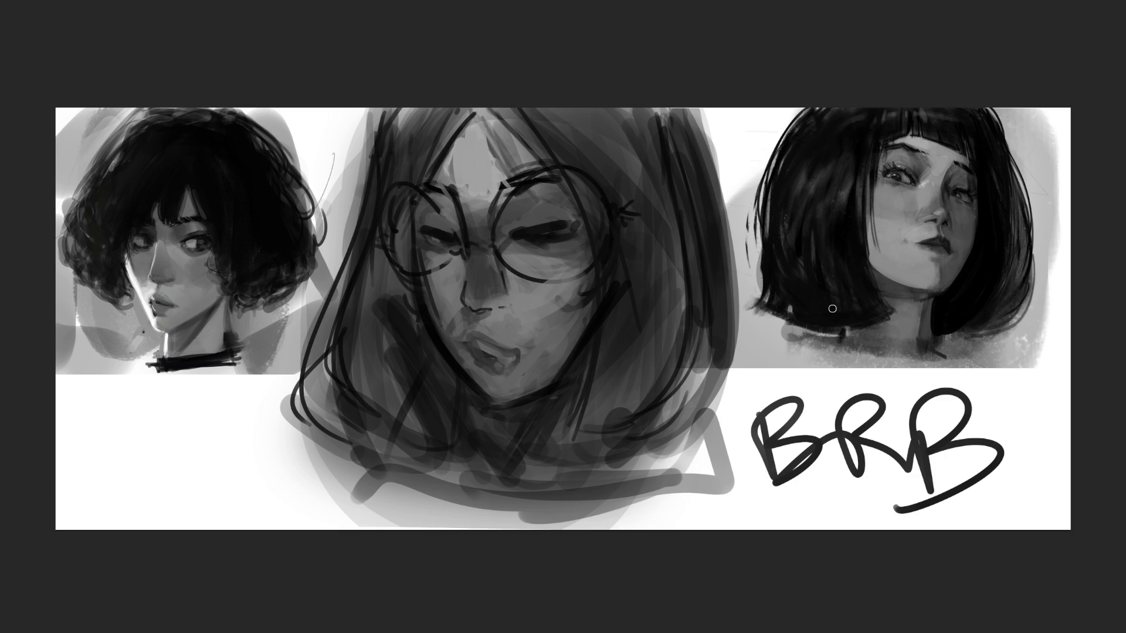
Delete the BRB lettering and the middle glasses sketch, undoing a stray strike-through stroke.
mouse_move(805, 424)
left_mouse_down()
mouse_move(730, 466)
mouse_move(749, 480)
left_mouse_up()
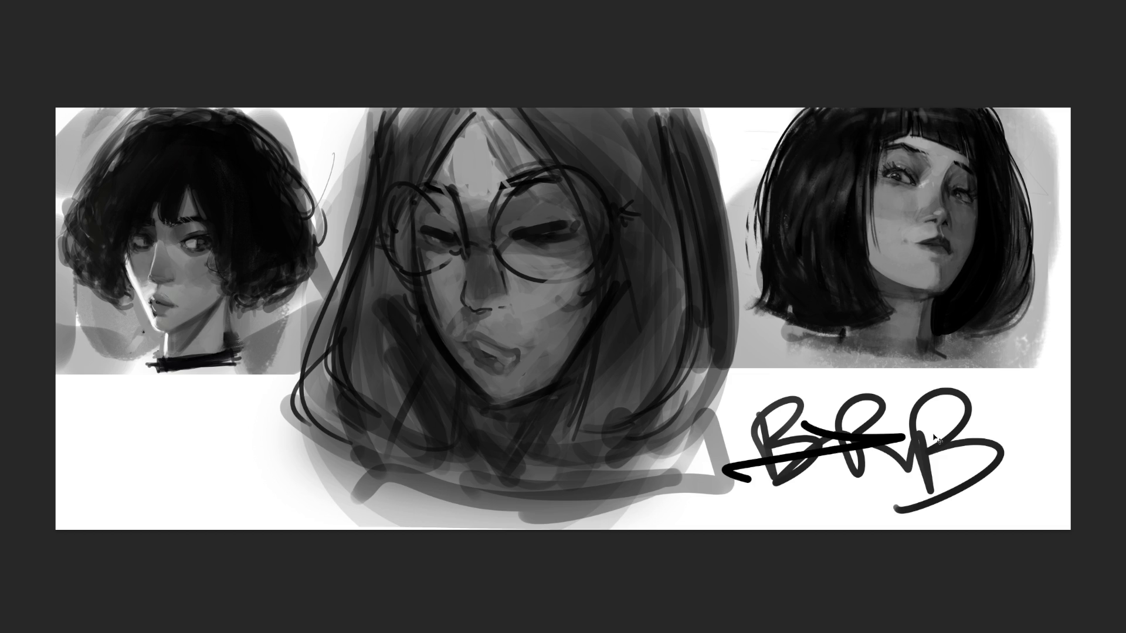
key("ctrl+z")
key("Delete")
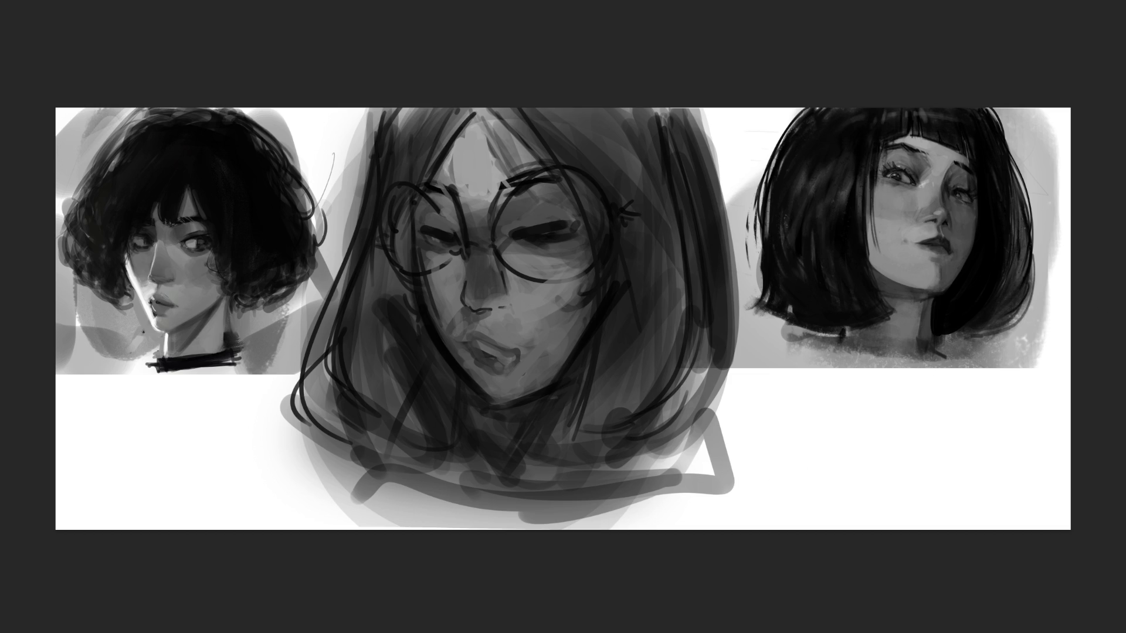
key("Delete")
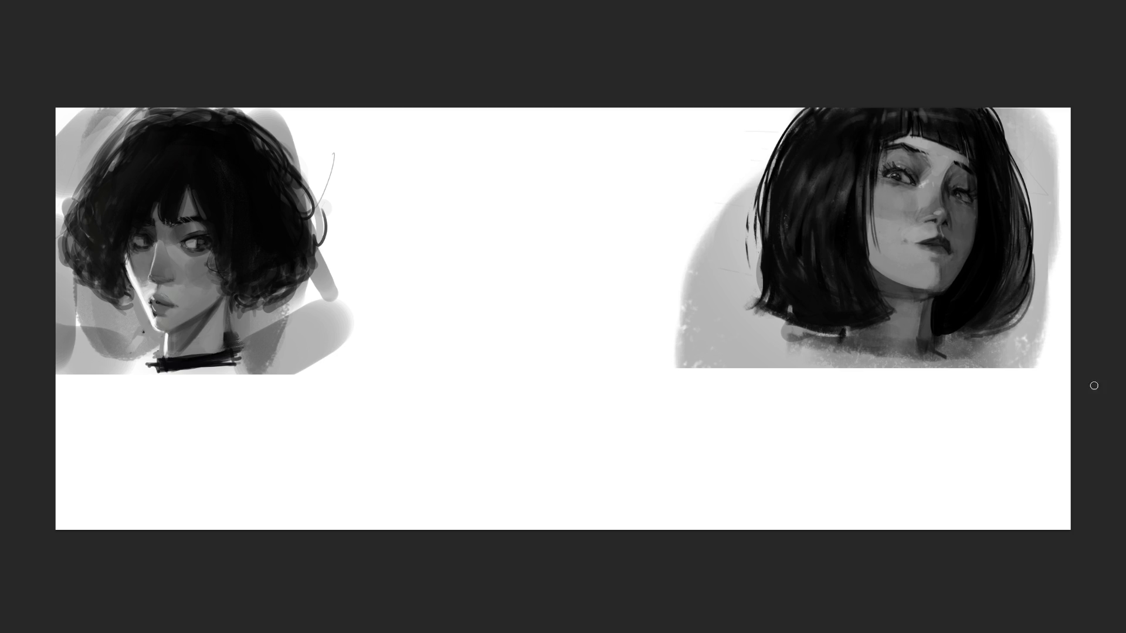
Move the right bob-haired portrait beside the left one and begin a head outline next to it.
left_click(982, 270)
mouse_move(834, 219)
left_mouse_down()
mouse_move(535, 354)
mouse_move(369, 375)
mouse_move(441, 207)
left_mouse_up()
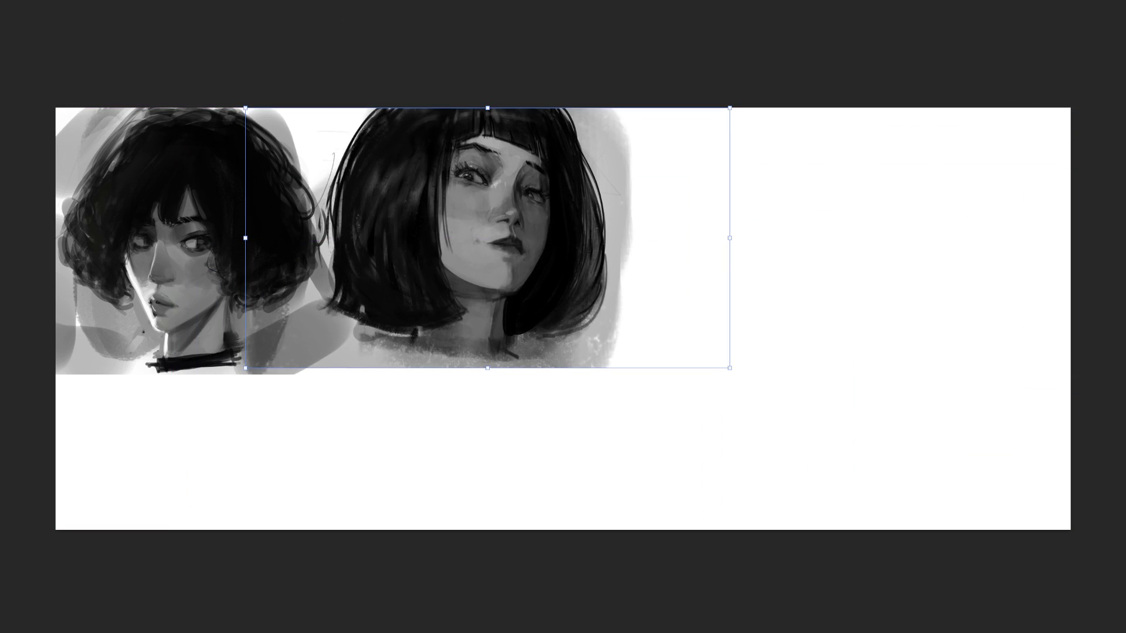
key("Return")
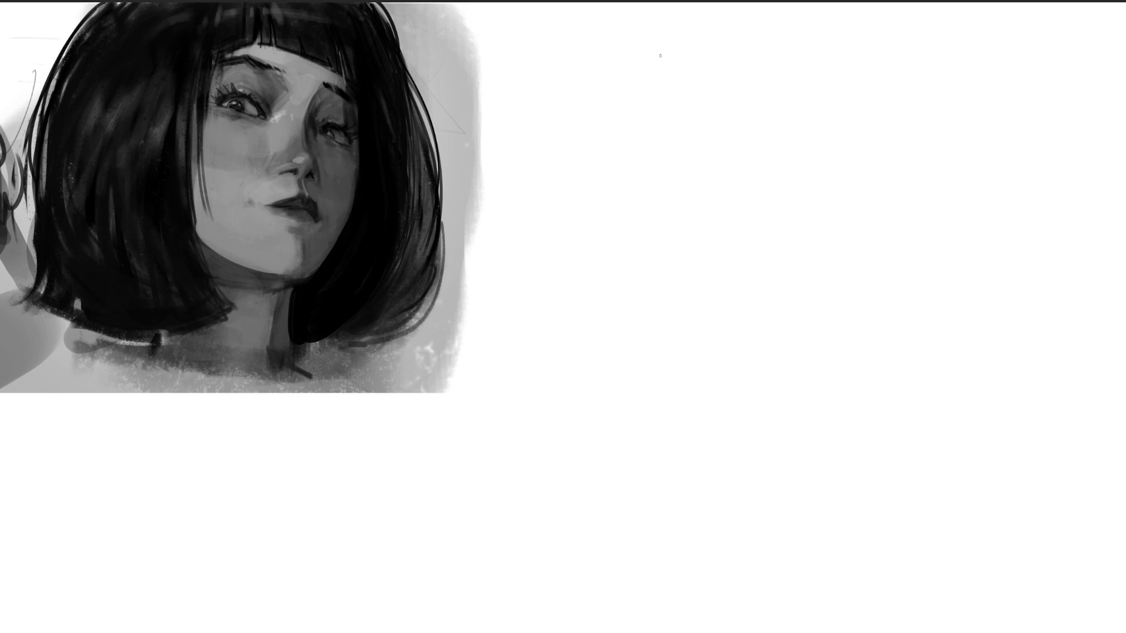
mouse_move(645, 74)
left_mouse_down()
mouse_move(650, 124)
mouse_move(698, 34)
mouse_move(711, 82)
left_mouse_up()
Rough in the head outline with jaw, chin, brow, cheek and ear marks.
left_click_drag(667, 111, 661, 128)
left_click_drag(717, 88, 667, 134)
mouse_move(730, 83)
left_mouse_down()
mouse_move(715, 115)
mouse_move(685, 135)
left_mouse_up()
mouse_move(701, 132)
left_mouse_down()
mouse_move(669, 143)
mouse_move(676, 173)
mouse_move(664, 154)
left_mouse_up()
left_click_drag(750, 123, 735, 124)
mouse_move(723, 118)
left_mouse_down()
mouse_move(692, 133)
mouse_move(765, 119)
mouse_move(757, 84)
left_mouse_up()
left_click_drag(660, 111, 698, 214)
left_click_drag(656, 152, 693, 216)
mouse_move(762, 209)
left_mouse_down()
mouse_move(708, 234)
mouse_move(809, 165)
left_mouse_up()
left_click_drag(644, 149, 658, 163)
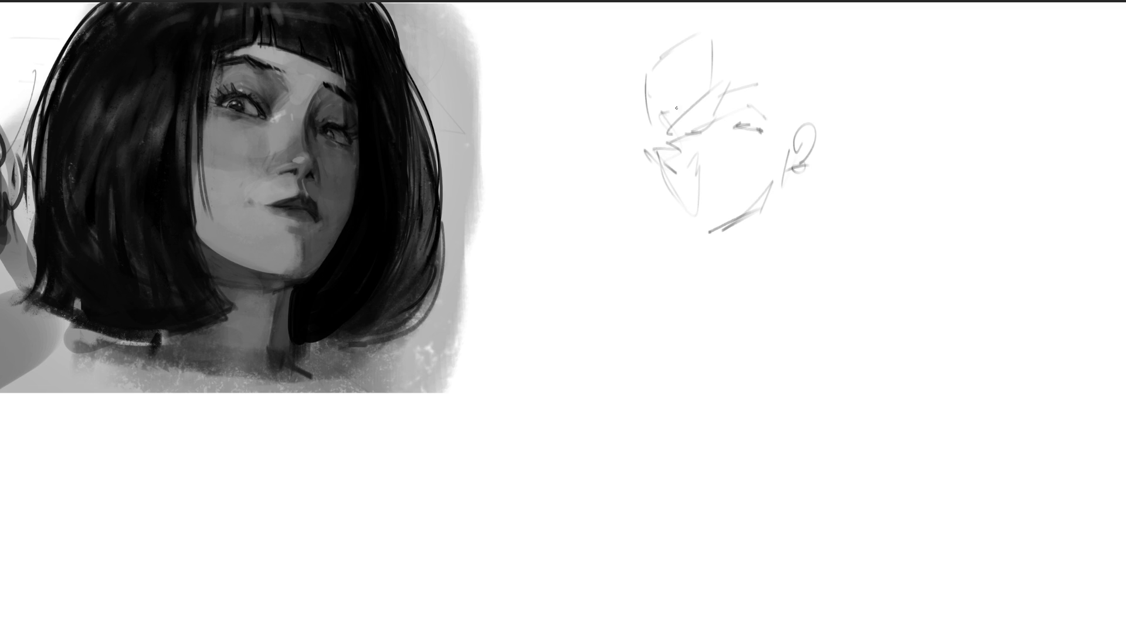
Rough in the hair over the top and right side of the head.
left_click_drag(715, 28, 706, 100)
left_click_drag(713, 16, 682, 89)
left_click_drag(696, 7, 651, 85)
mouse_move(660, 24)
left_mouse_down()
mouse_move(641, 109)
mouse_move(686, 76)
left_mouse_up()
mouse_move(731, 31)
left_mouse_down()
mouse_move(749, 62)
mouse_move(752, 40)
left_mouse_up()
left_click_drag(764, 24, 823, 126)
mouse_move(801, 28)
left_mouse_down()
mouse_move(826, 109)
mouse_move(822, 145)
left_mouse_up()
Sketch the head's side, ear, neck curve, shoulder and chin lines.
mouse_move(816, 150)
left_mouse_down()
mouse_move(807, 166)
mouse_move(821, 177)
left_mouse_up()
mouse_move(820, 186)
left_mouse_down()
mouse_move(792, 196)
mouse_move(781, 220)
left_mouse_up()
left_click_drag(790, 211, 789, 223)
left_click_drag(827, 187, 797, 209)
mouse_move(794, 183)
left_mouse_down()
mouse_move(884, 153)
mouse_move(846, 205)
left_mouse_up()
left_click_drag(820, 212, 794, 222)
mouse_move(662, 195)
left_mouse_down()
mouse_move(691, 224)
mouse_move(693, 265)
mouse_move(745, 235)
mouse_move(743, 270)
left_mouse_up()
mouse_move(788, 182)
left_mouse_down()
mouse_move(762, 244)
mouse_move(775, 273)
left_mouse_up()
left_click_drag(775, 271, 722, 292)
left_click_drag(718, 250, 688, 300)
Add an arm loop, freehand body strokes and long shoulder sweeps, then fade the rough.
left_click_drag(697, 258, 733, 326)
mouse_move(770, 256)
left_mouse_down()
mouse_move(736, 440)
mouse_move(798, 297)
mouse_move(986, 136)
mouse_move(573, 219)
mouse_move(754, 432)
mouse_move(914, 260)
mouse_move(716, 454)
mouse_move(828, 360)
mouse_move(668, 488)
mouse_move(868, 422)
mouse_move(695, 517)
mouse_move(687, 583)
mouse_move(838, 574)
left_mouse_up()
mouse_move(708, 536)
left_mouse_down()
mouse_move(851, 509)
mouse_move(981, 285)
mouse_move(853, 408)
left_mouse_up()
mouse_move(967, 276)
left_mouse_down()
mouse_move(1020, 149)
mouse_move(959, 175)
left_mouse_up()
mouse_move(961, 157)
left_mouse_down()
mouse_move(1021, 124)
mouse_move(529, 163)
mouse_move(909, 202)
left_mouse_up()
mouse_move(1016, 150)
left_mouse_down()
mouse_move(580, 187)
mouse_move(624, 145)
left_mouse_up()
left_click_drag(814, 108, 1057, 90)
left_click_drag(868, 229, 985, 135)
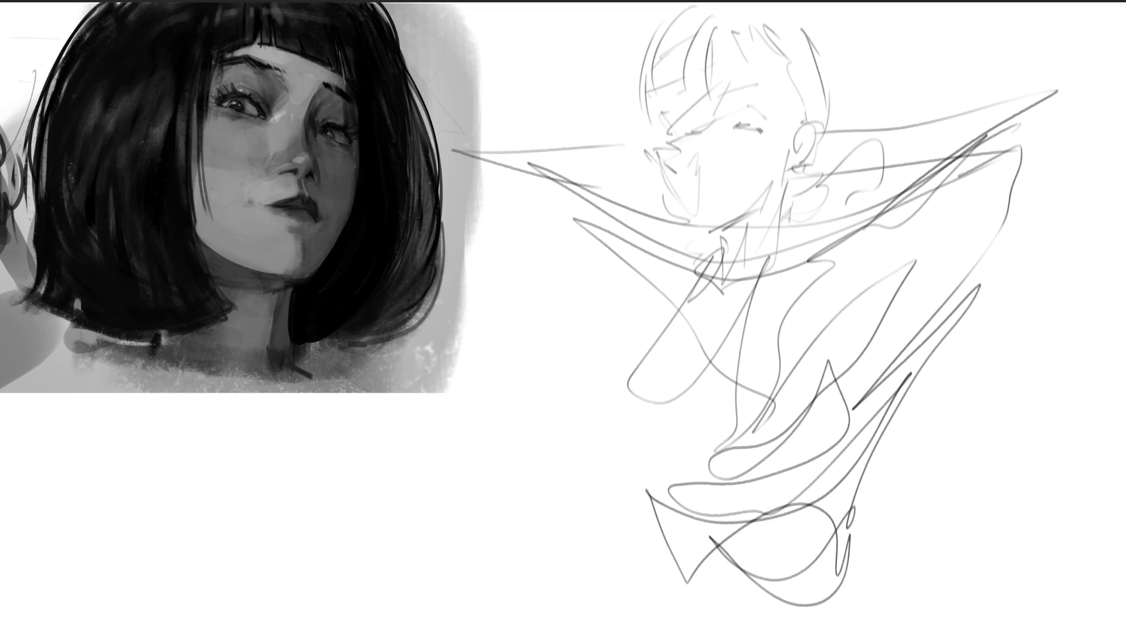
left_click_drag(1056, 224, 791, 411)
key("ctrl+z")
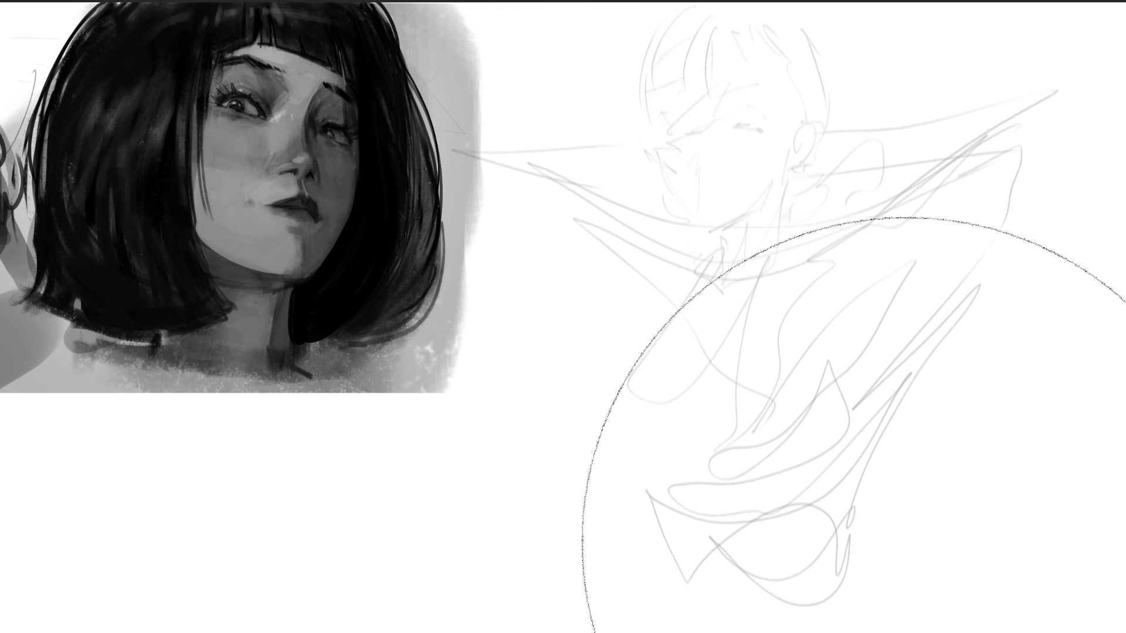
With a finer brush, ink the eye, eyebrow, jaw, chin, ear and a hair strand.
key("[")
key("[")
key("[")
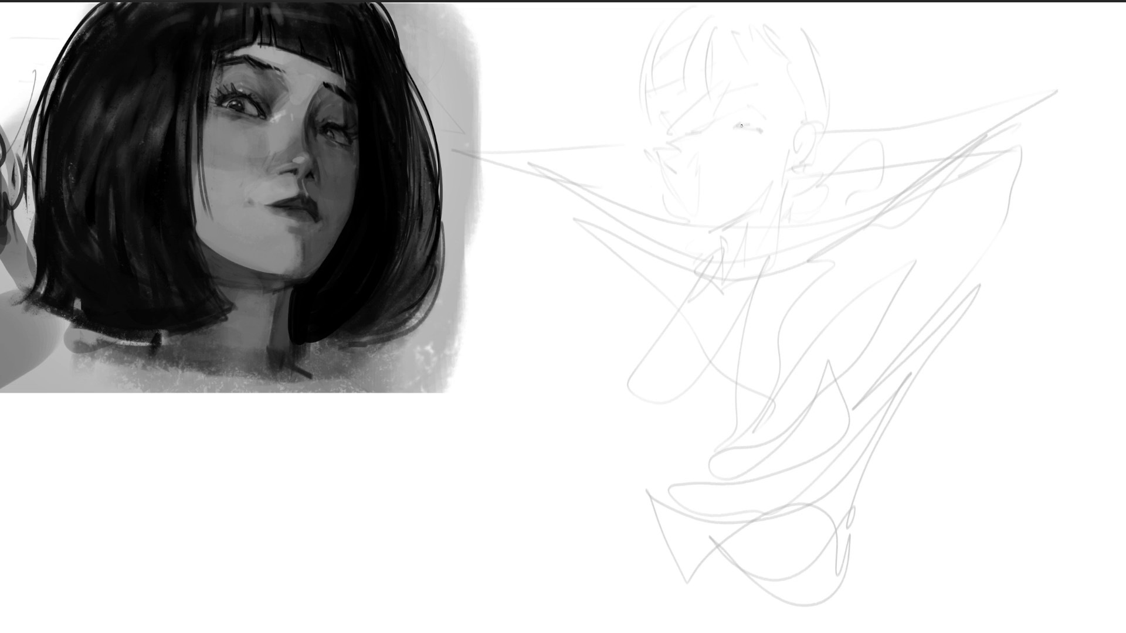
left_click_drag(735, 127, 766, 122)
left_click_drag(719, 92, 751, 84)
mouse_move(673, 103)
left_mouse_down()
mouse_move(685, 98)
mouse_move(671, 138)
mouse_move(693, 131)
mouse_move(708, 190)
left_mouse_up()
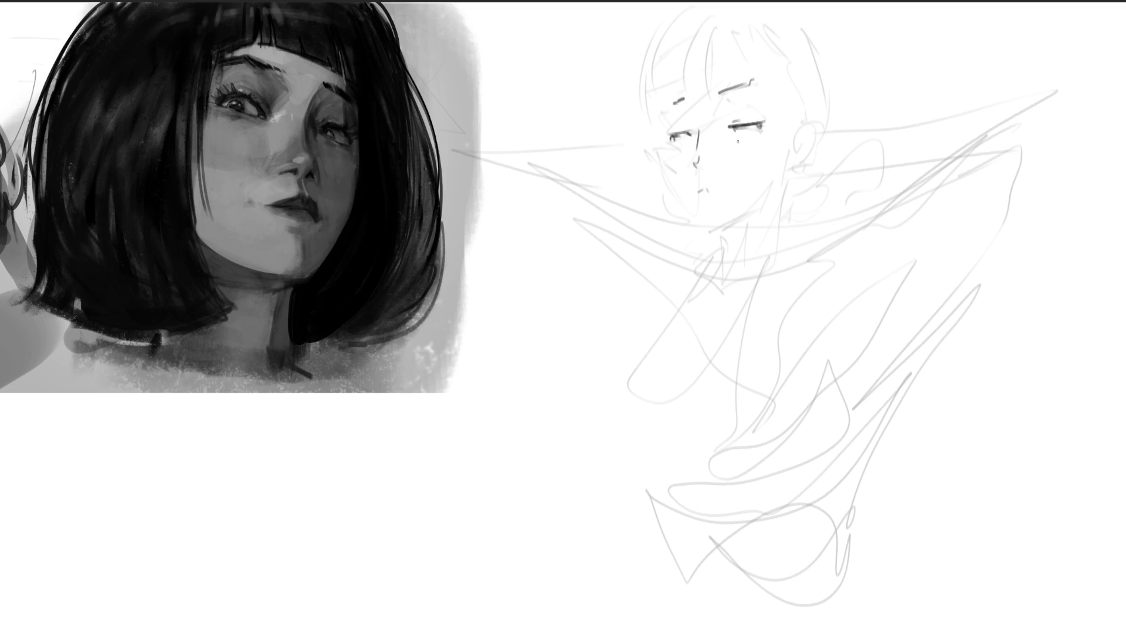
mouse_move(655, 150)
left_mouse_down()
mouse_move(699, 223)
mouse_move(760, 207)
left_mouse_up()
mouse_move(779, 189)
left_mouse_down()
mouse_move(789, 144)
mouse_move(820, 115)
mouse_move(800, 167)
left_mouse_up()
left_click_drag(815, 110, 793, 155)
left_click_drag(818, 86, 797, 136)
left_click_drag(719, 17, 712, 113)
Draw curved bangs across the forehead, the hair edge, and the neck and chin curve.
left_click_drag(679, 26, 699, 110)
left_click_drag(638, 36, 668, 125)
left_click_drag(715, 15, 795, 103)
mouse_move(810, 30)
left_mouse_down()
mouse_move(829, 50)
mouse_move(833, 135)
left_mouse_up()
left_click_drag(790, 191, 764, 268)
left_click_drag(807, 154, 762, 337)
mouse_move(722, 234)
left_mouse_down()
mouse_move(791, 196)
mouse_move(784, 318)
left_mouse_up()
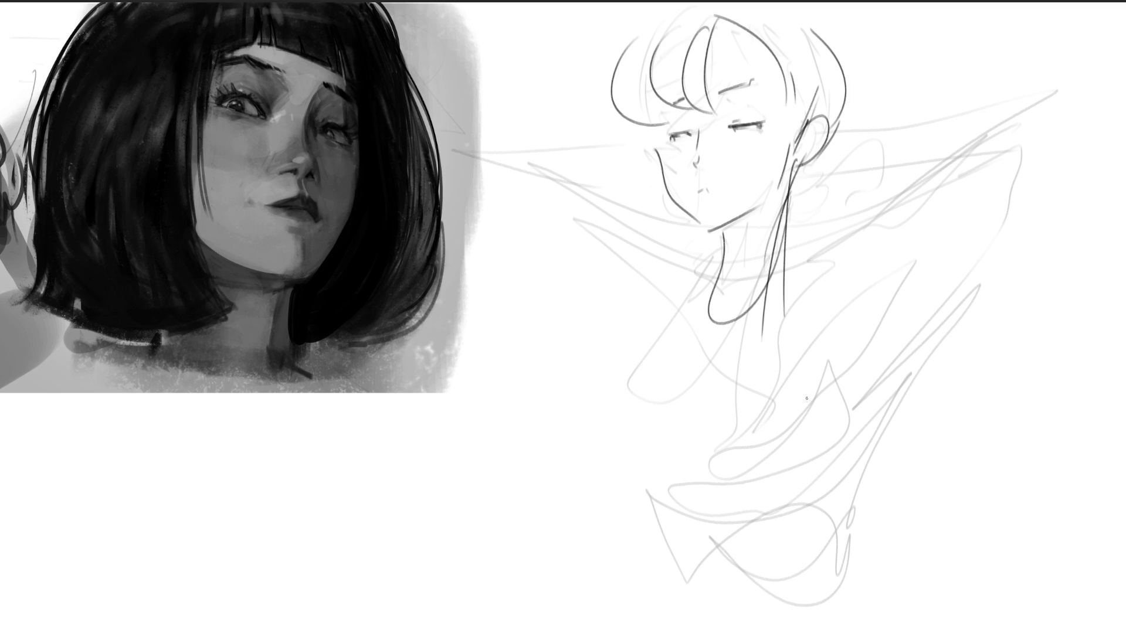
Outline the shoulders, chest and torso curves, then fade the line art to light grey.
mouse_move(786, 244)
left_mouse_down()
mouse_move(882, 338)
mouse_move(720, 256)
mouse_move(707, 369)
mouse_move(837, 476)
mouse_move(654, 378)
left_mouse_up()
left_click_drag(669, 328, 606, 451)
mouse_move(645, 510)
left_mouse_down()
mouse_move(812, 399)
mouse_move(871, 480)
left_mouse_up()
left_click_drag(904, 443, 824, 562)
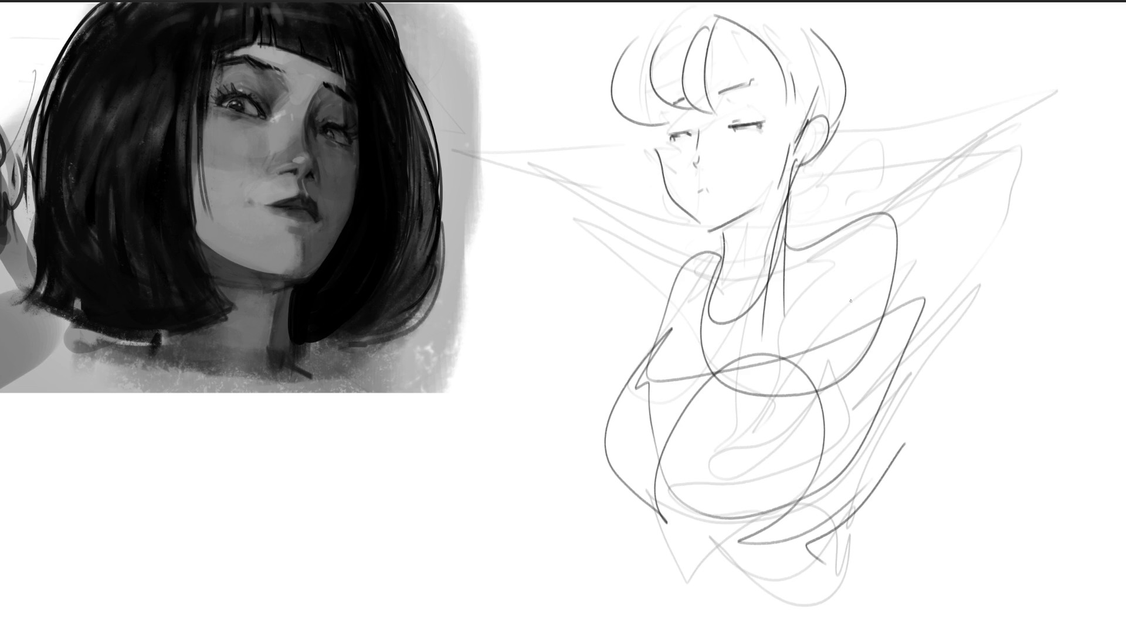
key("bracketright")
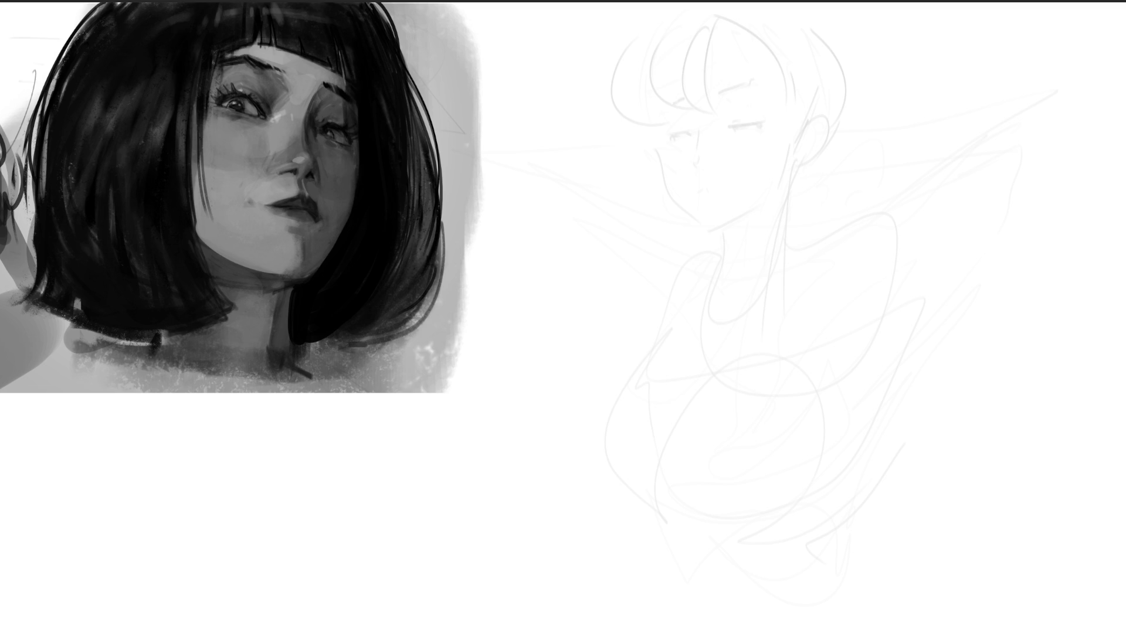
Draw bangs and the eye, cheek, mouth and jaw lines over the faded sketch.
mouse_move(687, 112)
left_mouse_down()
mouse_move(682, 151)
mouse_move(715, 83)
mouse_move(686, 109)
left_mouse_up()
left_click_drag(730, 68, 759, 157)
left_click_drag(762, 81, 780, 178)
mouse_move(768, 183)
left_mouse_down()
mouse_move(783, 189)
mouse_move(771, 218)
mouse_move(719, 217)
left_mouse_up()
Draw the neck and body contours and outline the legs down to the feet.
left_click_drag(677, 120, 722, 375)
mouse_move(750, 325)
left_mouse_down()
mouse_move(777, 193)
mouse_move(788, 287)
left_mouse_up()
left_click_drag(783, 199, 753, 424)
left_click_drag(713, 355, 727, 411)
mouse_move(770, 340)
left_mouse_down()
mouse_move(754, 424)
mouse_move(773, 460)
left_mouse_up()
left_click_drag(715, 368, 746, 628)
Add the right body contour, spiky hair and an arm contour.
left_click_drag(785, 432, 755, 615)
mouse_move(780, 460)
left_mouse_down()
mouse_move(809, 192)
mouse_move(831, 116)
left_mouse_up()
left_click_drag(832, 111, 783, 160)
left_click_drag(884, 62, 804, 202)
left_click_drag(860, 139, 828, 201)
mouse_move(910, 51)
left_mouse_down()
mouse_move(815, 241)
mouse_move(850, 357)
left_mouse_up()
Draw the right leg to the foot, fade the standing figure to light grey, and shrink the brush.
mouse_move(898, 74)
left_mouse_down()
mouse_move(883, 401)
mouse_move(924, 382)
mouse_move(907, 558)
left_mouse_up()
left_click_drag(859, 407, 911, 622)
left_click_drag(928, 410, 938, 578)
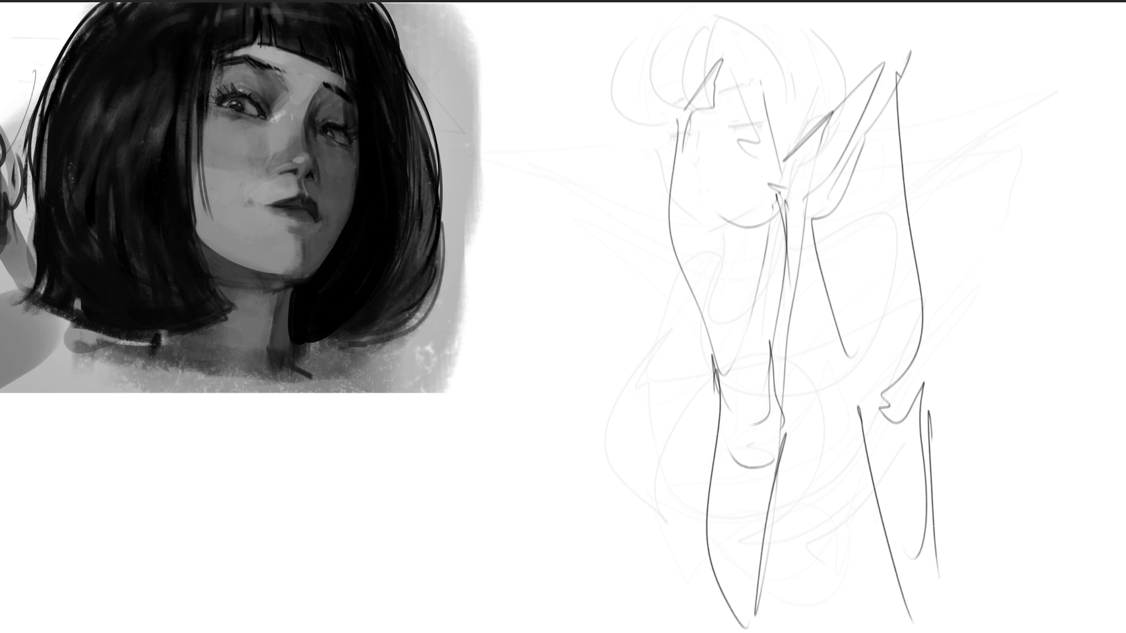
left_click_drag(802, 321, 880, 321)
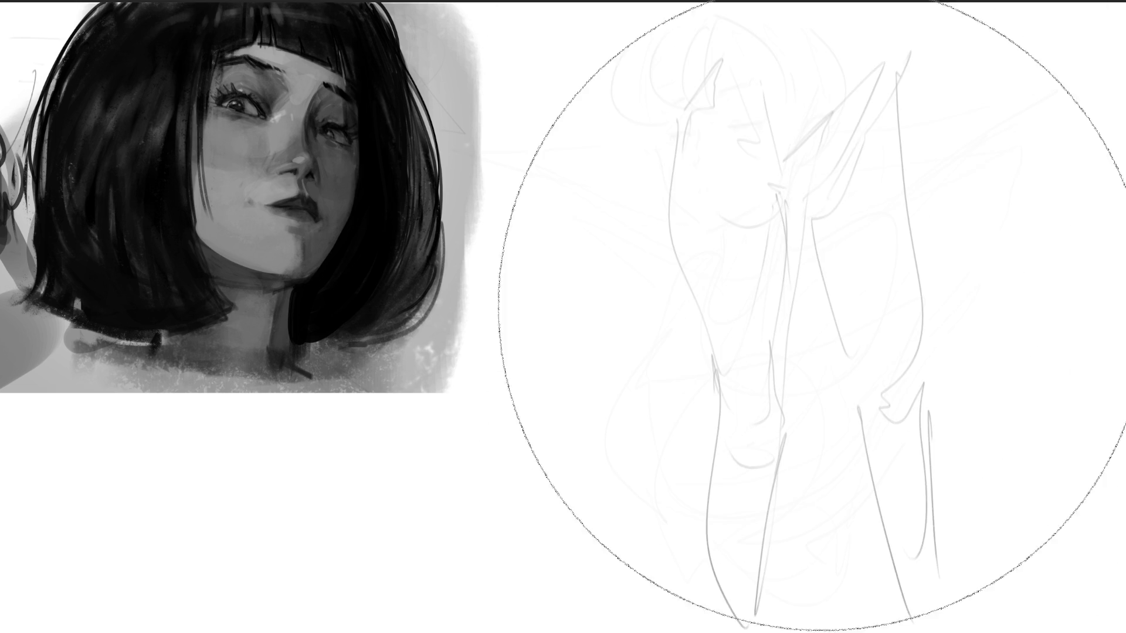
left_click_drag(802, 322, 757, 290)
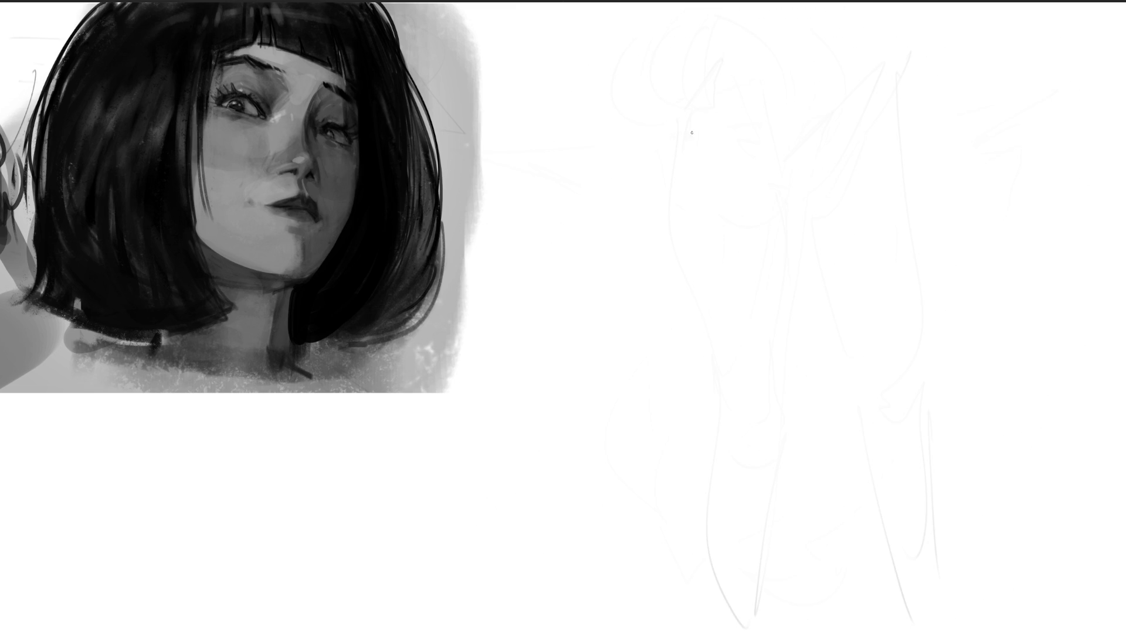
Rough in a new head over the faded figure, with face contour, chin, eyes, brows and jaw.
mouse_move(665, 121)
left_mouse_down()
mouse_move(675, 63)
mouse_move(698, 46)
left_mouse_up()
mouse_move(708, 44)
left_mouse_down()
mouse_move(730, 59)
mouse_move(741, 96)
left_mouse_up()
left_click_drag(708, 69, 670, 159)
left_click_drag(696, 38, 651, 167)
left_click_drag(707, 116, 651, 205)
left_click_drag(730, 89, 757, 156)
mouse_move(729, 27)
left_mouse_down()
mouse_move(753, 62)
mouse_move(739, 196)
mouse_move(707, 176)
left_mouse_up()
left_click_drag(714, 111, 641, 238)
mouse_move(659, 196)
left_mouse_down()
mouse_move(767, 185)
mouse_move(751, 189)
mouse_move(733, 241)
left_mouse_up()
mouse_move(755, 202)
left_mouse_down()
mouse_move(717, 245)
mouse_move(743, 225)
left_mouse_up()
mouse_move(696, 178)
left_mouse_down()
mouse_move(678, 183)
mouse_move(685, 196)
left_mouse_up()
mouse_move(752, 172)
left_mouse_down()
mouse_move(711, 185)
mouse_move(751, 126)
left_mouse_up()
mouse_move(749, 144)
left_mouse_down()
mouse_move(751, 174)
mouse_move(713, 198)
mouse_move(737, 181)
left_mouse_up()
mouse_move(765, 187)
left_mouse_down()
mouse_move(742, 200)
mouse_move(762, 205)
left_mouse_up()
Sketch the ears, zigzag side hair and refined chin and jaw lines.
mouse_move(665, 186)
left_mouse_down()
mouse_move(642, 123)
mouse_move(640, 170)
left_mouse_up()
left_click_drag(716, 228, 725, 227)
mouse_move(657, 206)
left_mouse_down()
mouse_move(647, 172)
mouse_move(652, 214)
mouse_move(712, 267)
mouse_move(683, 275)
left_mouse_up()
mouse_move(680, 269)
left_mouse_down()
mouse_move(660, 210)
mouse_move(639, 258)
left_mouse_up()
left_click_drag(674, 249, 698, 266)
mouse_move(636, 202)
left_mouse_down()
mouse_move(632, 243)
mouse_move(648, 199)
left_mouse_up()
left_click_drag(648, 225, 698, 278)
left_click_drag(669, 189, 646, 252)
mouse_move(719, 255)
left_mouse_down()
mouse_move(675, 294)
mouse_move(711, 255)
left_mouse_up()
left_click_drag(732, 239, 684, 253)
left_click_drag(672, 190, 662, 232)
left_click_drag(675, 230, 701, 268)
Add body guide lines, then the collar, lapel and torso contour.
mouse_move(686, 323)
left_mouse_down()
mouse_move(616, 267)
mouse_move(774, 267)
left_mouse_up()
mouse_move(804, 164)
left_mouse_down()
mouse_move(775, 267)
mouse_move(744, 311)
left_mouse_up()
left_click_drag(662, 339, 680, 340)
left_click_drag(631, 250, 613, 293)
mouse_move(632, 222)
left_mouse_down()
mouse_move(585, 241)
mouse_move(824, 308)
left_mouse_up()
left_click_drag(774, 349, 730, 368)
mouse_move(643, 393)
left_mouse_down()
mouse_move(777, 305)
mouse_move(710, 427)
left_mouse_up()
left_click_drag(650, 429, 740, 411)
left_click_drag(762, 329, 744, 417)
left_click_drag(722, 311, 762, 416)
left_click_drag(742, 328, 774, 441)
mouse_move(628, 296)
left_mouse_down()
mouse_move(610, 307)
mouse_move(607, 483)
mouse_move(651, 470)
mouse_move(577, 390)
left_mouse_up()
Rough in the shoulders and the looping lower-body shapes.
left_click_drag(552, 424, 674, 455)
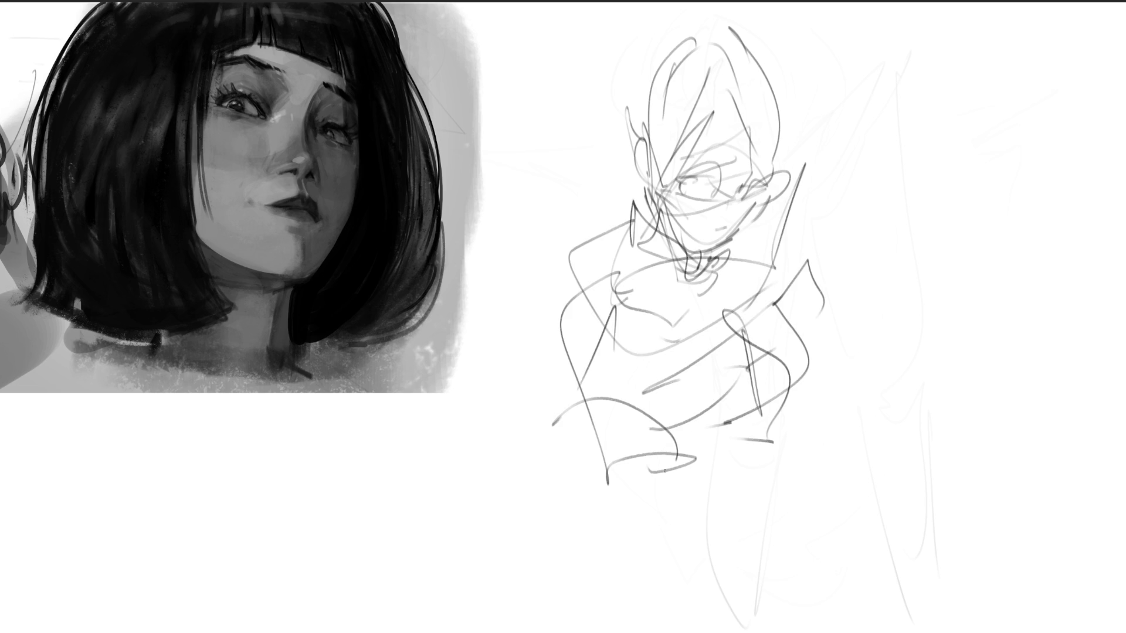
left_click_drag(561, 459, 819, 476)
left_click_drag(707, 444, 824, 465)
left_click_drag(704, 443, 762, 455)
left_click_drag(586, 395, 681, 458)
left_click_drag(539, 359, 583, 402)
left_click_drag(533, 333, 610, 442)
left_click_drag(610, 443, 814, 388)
left_click_drag(833, 290, 815, 387)
mouse_move(865, 346)
left_mouse_down()
mouse_move(907, 320)
mouse_move(821, 444)
left_mouse_up()
left_click_drag(680, 478, 692, 501)
left_click_drag(692, 452, 782, 506)
left_click_drag(783, 463, 660, 509)
mouse_move(780, 503)
left_mouse_down()
mouse_move(645, 568)
mouse_move(630, 507)
left_mouse_up()
left_click_drag(630, 507, 780, 504)
left_click_drag(727, 433, 780, 504)
left_click_drag(634, 236, 619, 250)
Add a left arm loop, hair arcs and a double-lobed bun, then fade the sketch to light grey.
left_click_drag(619, 202, 564, 326)
left_click_drag(598, 280, 623, 301)
mouse_move(627, 233)
left_mouse_down()
mouse_move(622, 188)
mouse_move(648, 46)
mouse_move(742, 57)
left_mouse_up()
mouse_move(691, 23)
left_mouse_down()
mouse_move(611, 119)
mouse_move(642, 126)
left_mouse_up()
mouse_move(762, 62)
left_mouse_down()
mouse_move(871, 67)
mouse_move(832, 143)
left_mouse_up()
mouse_move(788, 365)
left_mouse_down()
mouse_move(782, 307)
mouse_move(833, 264)
mouse_move(829, 574)
mouse_move(1038, 445)
left_mouse_up()
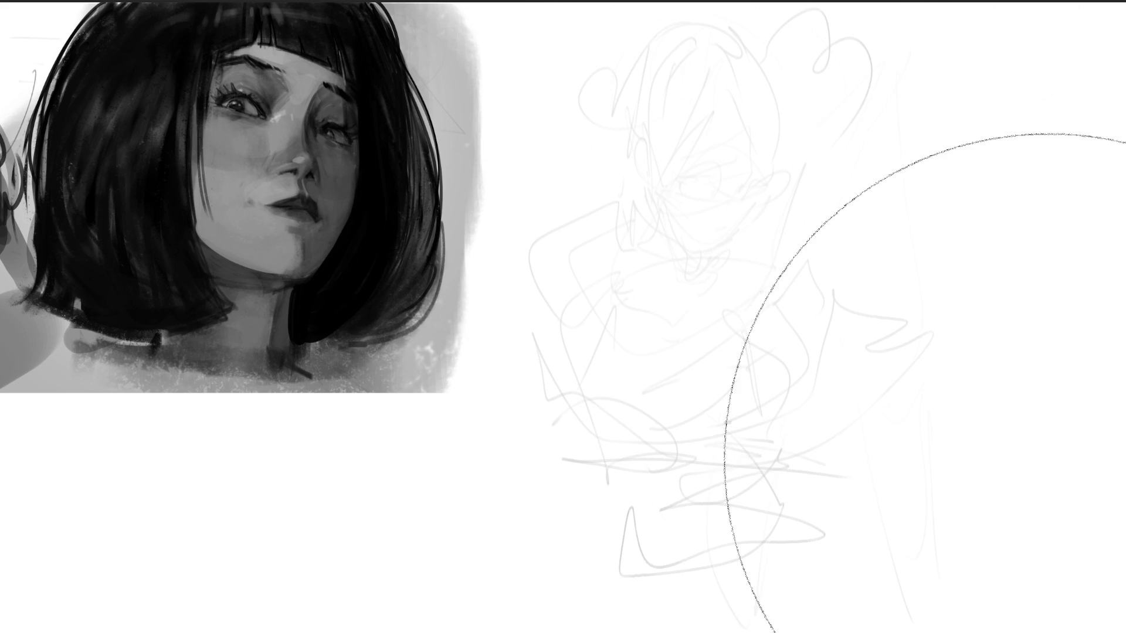
key("e")
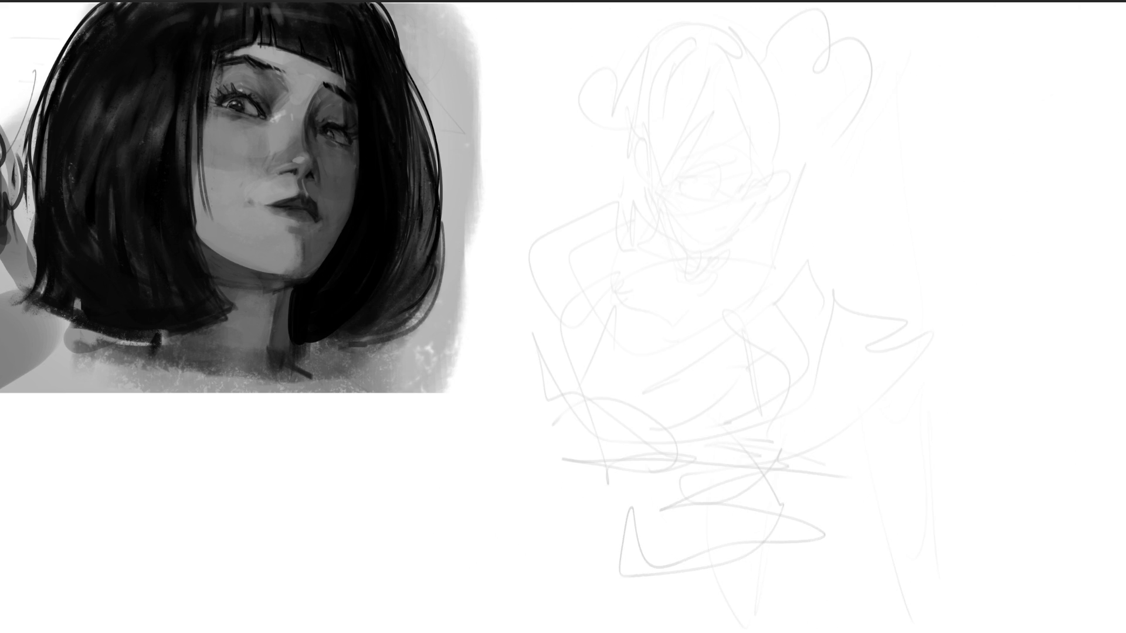
Ink the eyes and cheek, redoing the jawline, chin and mouth dash after an undo.
mouse_move(682, 179)
left_mouse_down()
mouse_move(706, 176)
mouse_move(693, 182)
mouse_move(709, 159)
mouse_move(737, 184)
mouse_move(752, 152)
mouse_move(761, 169)
mouse_move(746, 214)
left_mouse_up()
left_click_drag(740, 168, 733, 232)
left_click_drag(666, 205, 721, 245)
key("ctrl+z")
key("ctrl+z")
key("ctrl+z")
left_click_drag(756, 205, 735, 235)
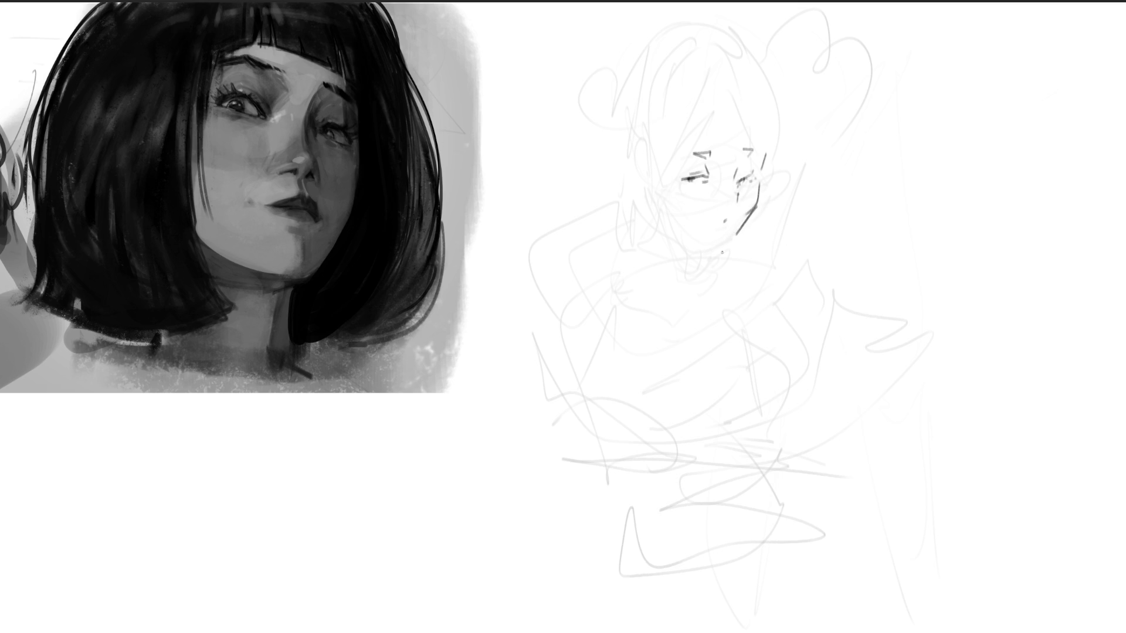
mouse_move(670, 215)
left_mouse_down()
mouse_move(715, 244)
mouse_move(737, 237)
mouse_move(721, 221)
mouse_move(724, 231)
mouse_move(732, 218)
left_mouse_up()
Add hair strands, blush marks, the left ear and a tongue-out mouth with chin.
mouse_move(726, 97)
left_mouse_down()
mouse_move(631, 221)
mouse_move(774, 173)
left_mouse_up()
mouse_move(765, 89)
left_mouse_down()
mouse_move(774, 207)
mouse_move(766, 185)
left_mouse_up()
left_click_drag(686, 183, 688, 196)
mouse_move(693, 189)
left_mouse_down()
mouse_move(699, 197)
mouse_move(655, 204)
left_mouse_up()
mouse_move(640, 149)
left_mouse_down()
mouse_move(639, 183)
mouse_move(648, 173)
mouse_move(652, 211)
mouse_move(677, 242)
left_mouse_up()
mouse_move(697, 235)
left_mouse_down()
mouse_move(686, 251)
mouse_move(711, 242)
mouse_move(680, 232)
left_mouse_up()
left_click_drag(680, 227, 683, 240)
left_click_drag(685, 234, 683, 260)
mouse_move(655, 195)
left_mouse_down()
mouse_move(633, 220)
mouse_move(684, 263)
mouse_move(623, 208)
mouse_move(679, 259)
mouse_move(699, 256)
left_mouse_up()
Draw the collar line with a bow at the neck.
mouse_move(699, 256)
left_mouse_down()
mouse_move(687, 292)
mouse_move(716, 262)
mouse_move(718, 282)
left_mouse_up()
left_click_drag(674, 267, 699, 276)
mouse_move(701, 264)
left_mouse_down()
mouse_move(714, 285)
mouse_move(701, 252)
left_mouse_up()
left_click_drag(701, 246, 716, 259)
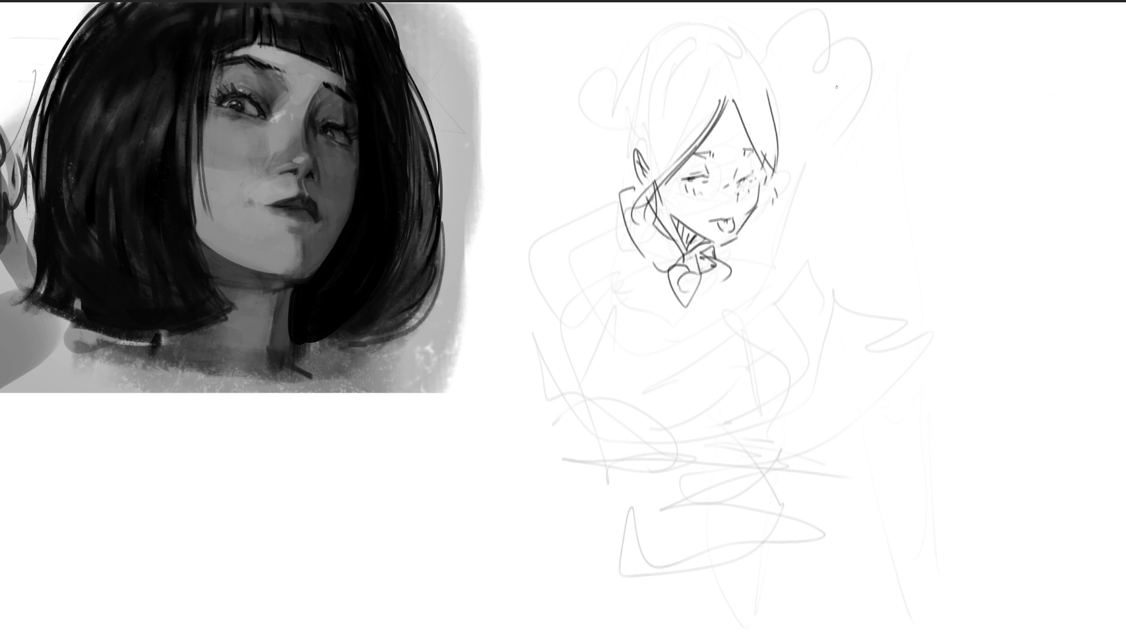
Draw forehead hair strands and outline the crown and sides of the head.
left_click_drag(659, 153, 718, 86)
mouse_move(648, 173)
left_mouse_down()
mouse_move(727, 101)
mouse_move(645, 82)
left_mouse_up()
mouse_move(677, 30)
left_mouse_down()
mouse_move(723, 76)
mouse_move(630, 59)
mouse_move(623, 147)
left_mouse_up()
left_click_drag(625, 149, 643, 148)
mouse_move(689, 32)
left_mouse_down()
mouse_move(728, 25)
mouse_move(771, 105)
left_mouse_up()
left_click_drag(623, 103, 620, 153)
left_click_drag(636, 117, 622, 141)
mouse_move(629, 146)
left_mouse_down()
mouse_move(605, 153)
mouse_move(617, 181)
left_mouse_up()
Add a round hair bun beside the head and start the arm from the collar.
mouse_move(610, 120)
left_mouse_down()
mouse_move(589, 176)
mouse_move(639, 189)
left_mouse_up()
left_click_drag(789, 94, 790, 118)
left_click_drag(797, 112, 853, 105)
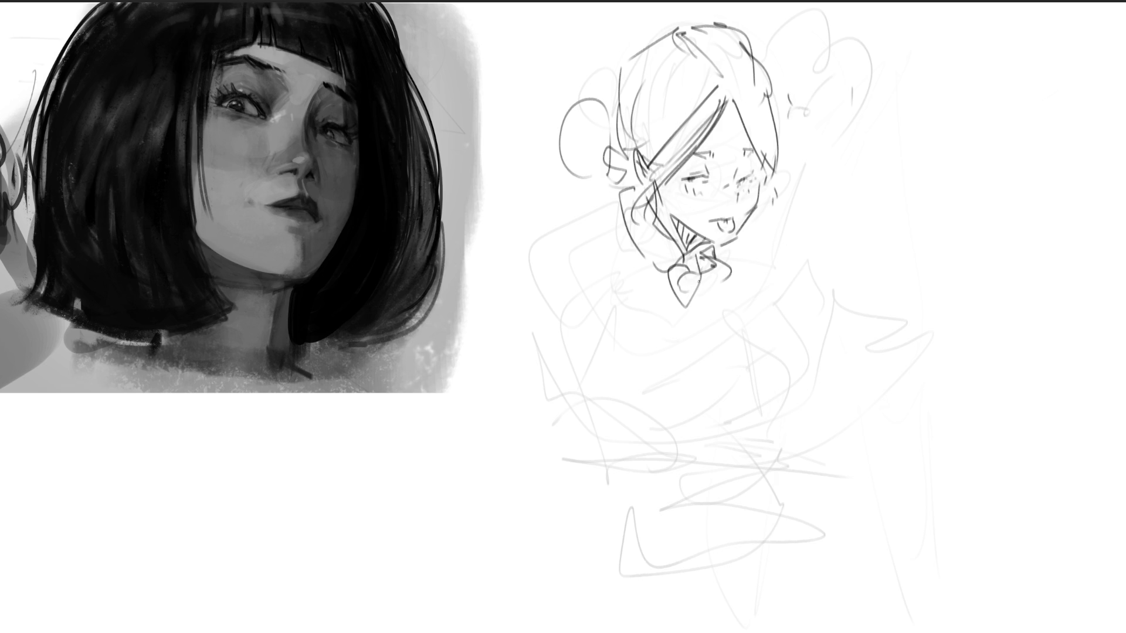
mouse_move(620, 208)
left_mouse_down()
mouse_move(568, 258)
mouse_move(606, 309)
mouse_move(645, 303)
left_mouse_up()
Ink the sleeve, arm tip and both sides of the bust with the curve beneath.
left_click_drag(557, 270, 556, 406)
mouse_move(556, 375)
left_mouse_down()
mouse_move(598, 279)
mouse_move(634, 358)
mouse_move(547, 418)
left_mouse_up()
left_click_drag(605, 384, 560, 403)
left_click_drag(626, 336, 636, 368)
mouse_move(665, 305)
left_mouse_down()
mouse_move(624, 341)
mouse_move(685, 340)
left_mouse_up()
mouse_move(718, 297)
left_mouse_down()
mouse_move(707, 333)
mouse_move(736, 327)
mouse_move(656, 422)
left_mouse_up()
mouse_move(657, 424)
left_mouse_down()
mouse_move(677, 439)
mouse_move(753, 431)
left_mouse_up()
left_click_drag(791, 380, 770, 427)
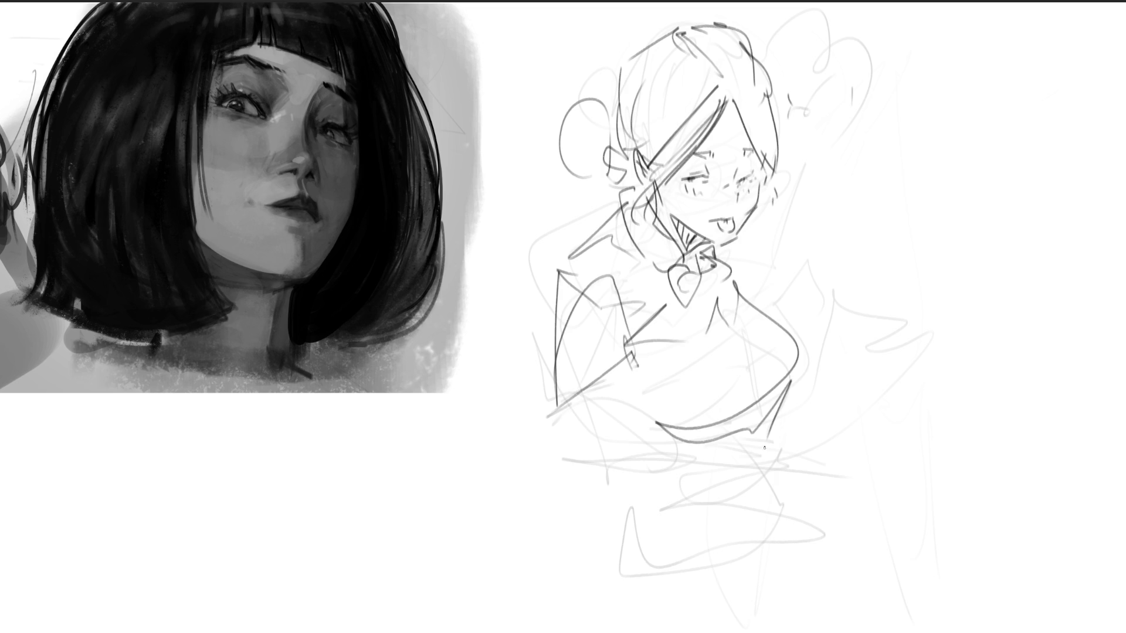
left_click_drag(726, 309, 762, 432)
left_click_drag(701, 461, 755, 441)
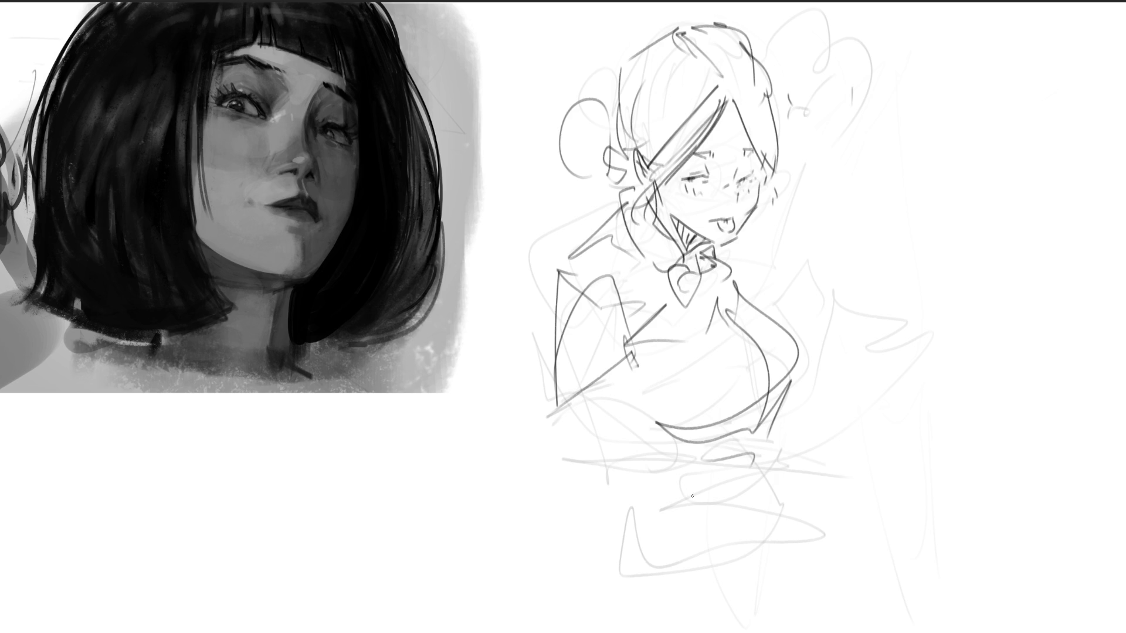
Undo stray curls by the mouth, then draw the left arm, forearm and hands across the waist.
mouse_move(730, 224)
left_mouse_down()
mouse_move(762, 258)
mouse_move(783, 247)
mouse_move(775, 275)
mouse_move(804, 296)
left_mouse_up()
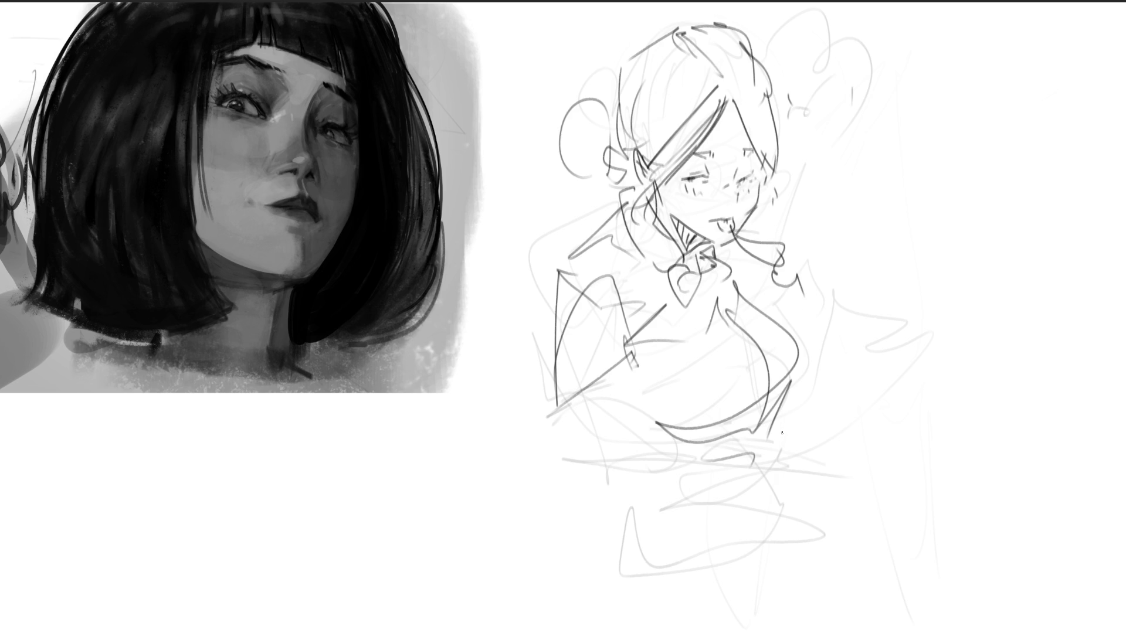
key("ctrl+z")
mouse_move(574, 260)
left_mouse_down()
mouse_move(529, 340)
mouse_move(598, 398)
left_mouse_up()
mouse_move(537, 358)
left_mouse_down()
mouse_move(506, 451)
mouse_move(598, 386)
left_mouse_up()
mouse_move(570, 441)
left_mouse_down()
mouse_move(605, 484)
mouse_move(667, 485)
left_mouse_up()
mouse_move(594, 404)
left_mouse_down()
mouse_move(698, 485)
mouse_move(710, 468)
mouse_move(734, 466)
left_mouse_up()
left_click_drag(737, 465, 735, 482)
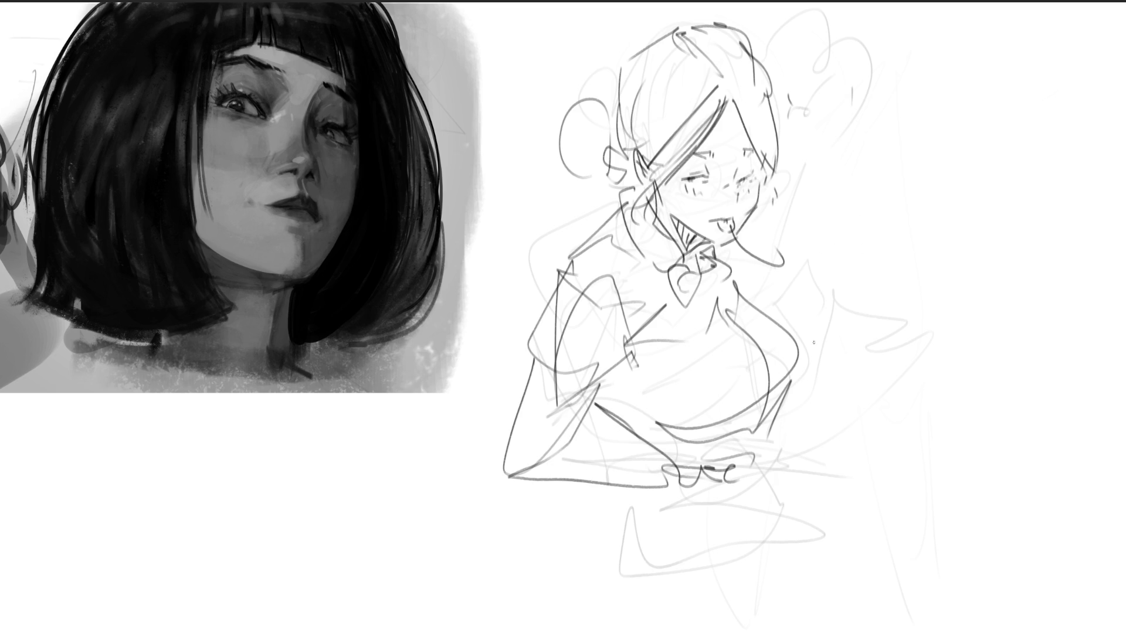
Add chest-to-waist curves and the flared skirt lines below the hips.
mouse_move(788, 427)
left_mouse_down()
mouse_move(796, 452)
mouse_move(743, 469)
left_mouse_up()
left_click_drag(615, 381, 661, 444)
mouse_move(657, 353)
left_mouse_down()
mouse_move(661, 444)
mouse_move(689, 463)
mouse_move(675, 497)
mouse_move(653, 486)
left_mouse_up()
mouse_move(628, 391)
left_mouse_down()
mouse_move(627, 464)
mouse_move(698, 554)
left_mouse_up()
mouse_move(779, 458)
left_mouse_down()
mouse_move(751, 537)
mouse_move(595, 497)
mouse_move(672, 614)
mouse_move(753, 554)
mouse_move(739, 631)
left_mouse_up()
left_click_drag(777, 447, 739, 632)
left_click_drag(779, 503, 744, 615)
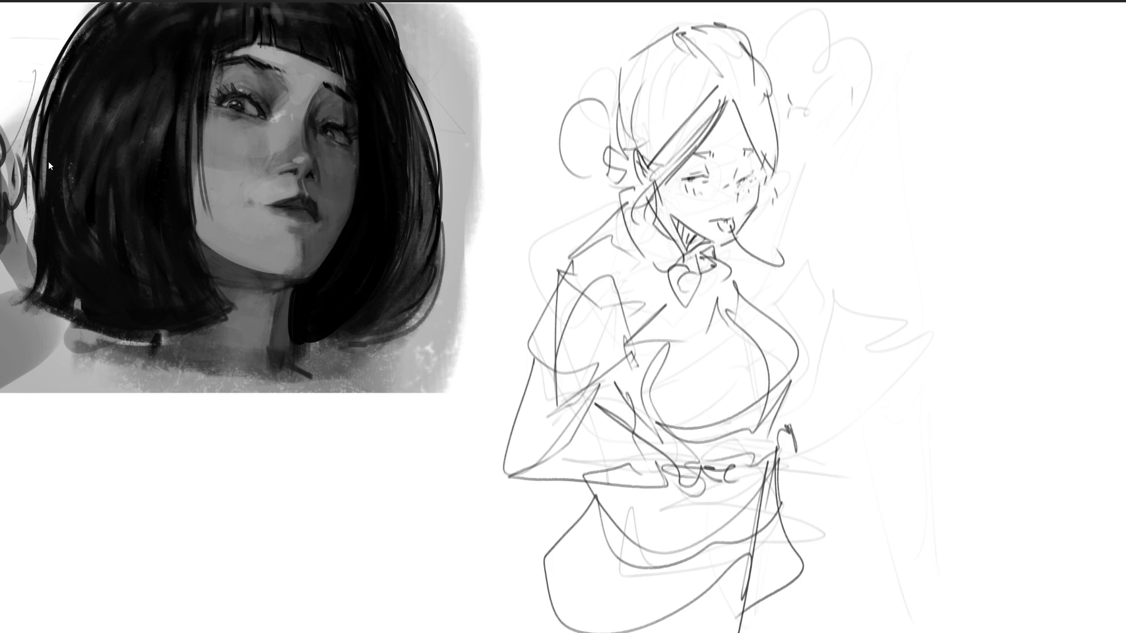
Mirror the canvas horizontally, then free-transform the girl sketch larger and further right.
key("m")
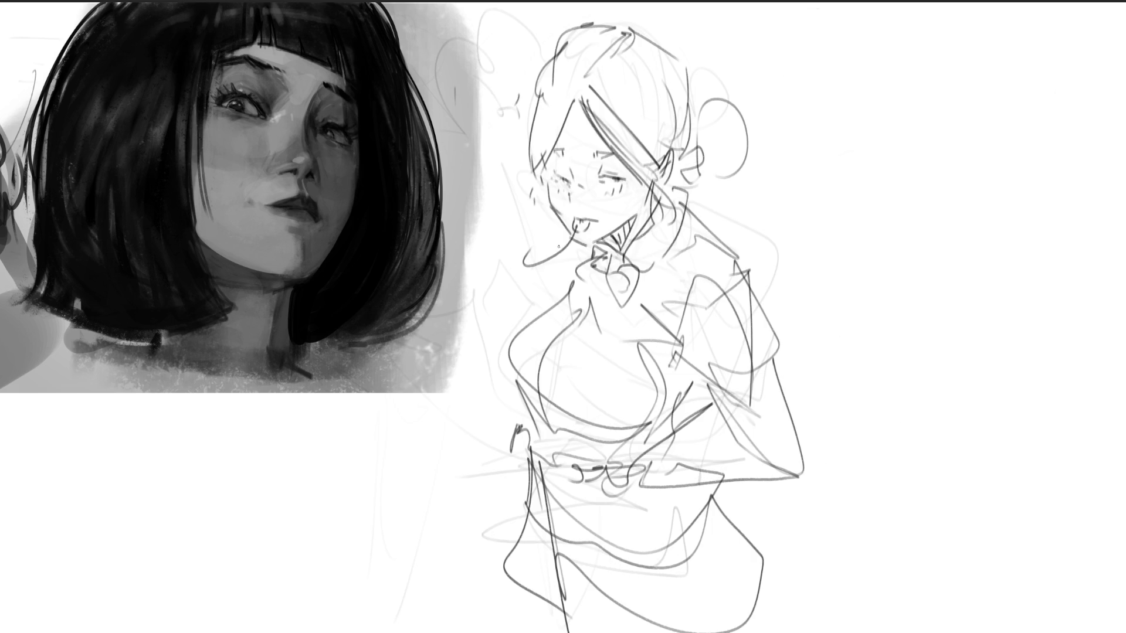
key("ctrl+t")
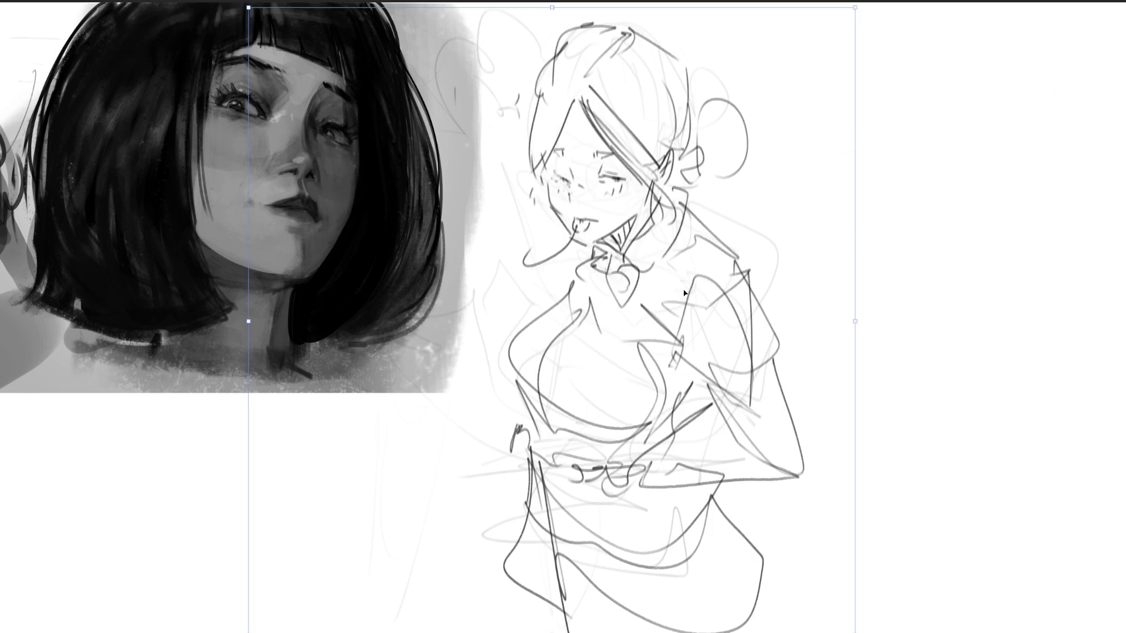
left_click_drag(314, 24, 490, 22)
key("Return")
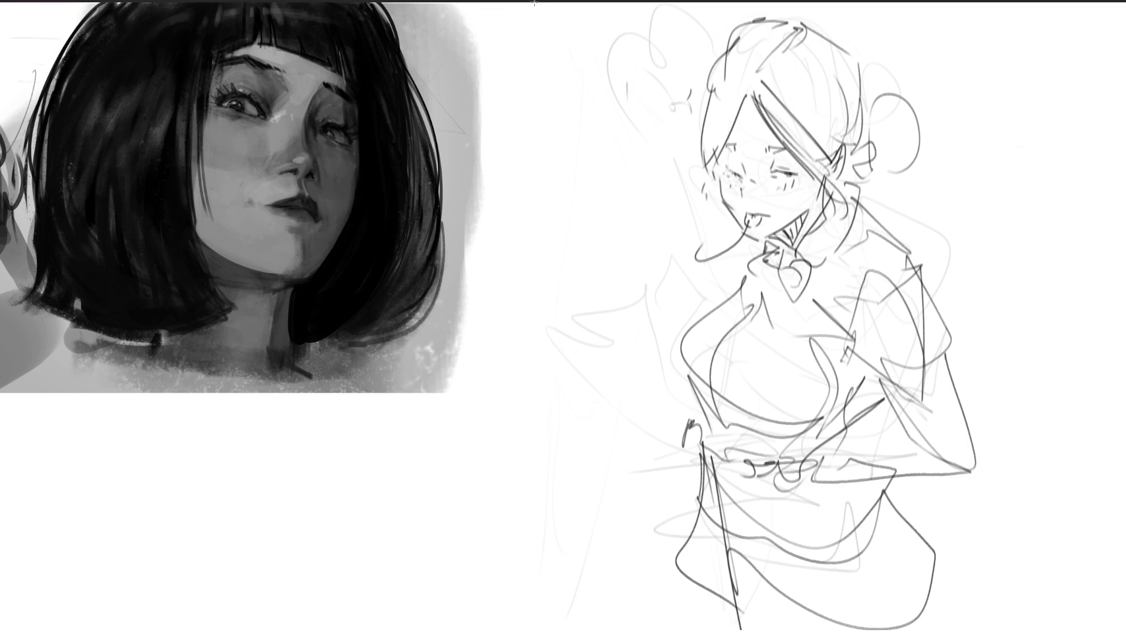
scroll(533, 3, "down", 2)
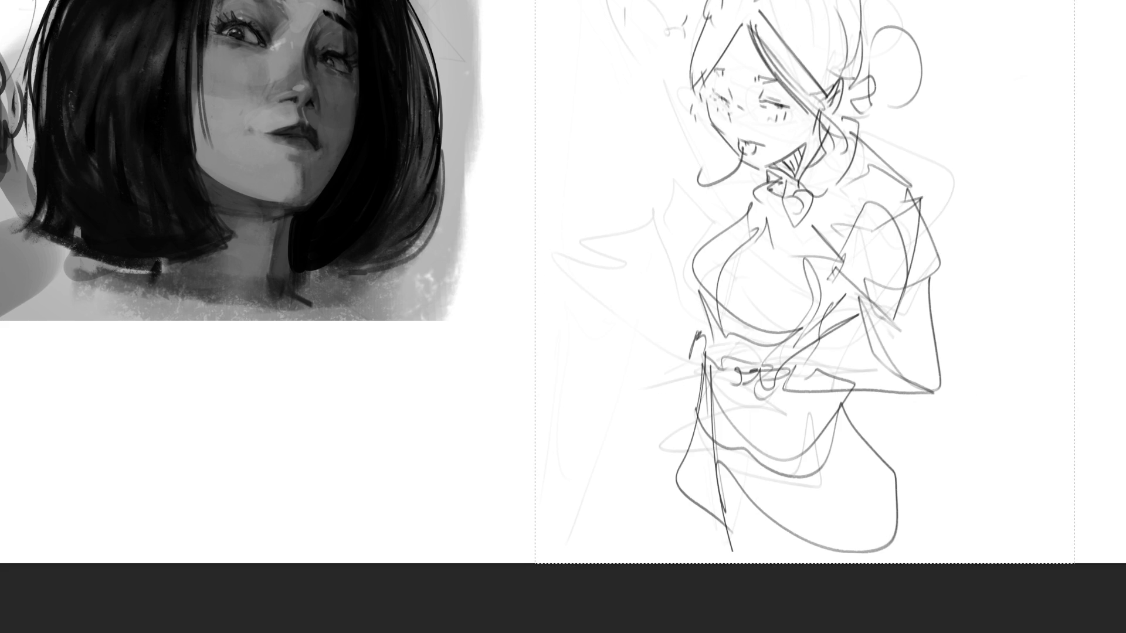
Fade the rough sketch, switch to a fine brush, draw a left eyelash and remove the jaw line.
key("bracketright")
key("bracketright")
key("bracketright")
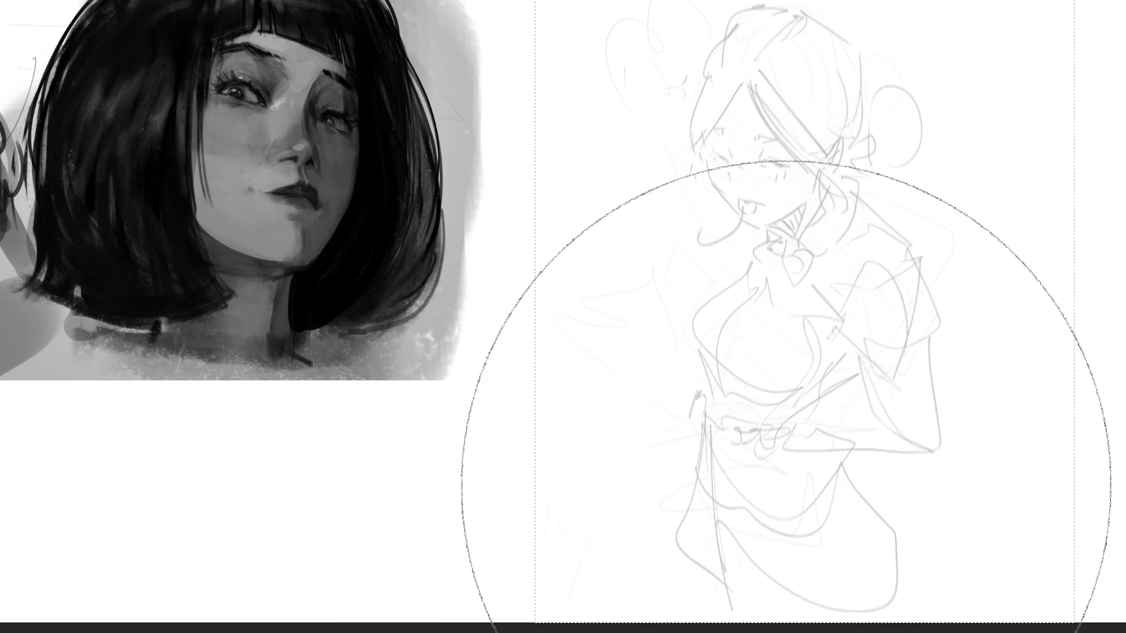
key("bracketleft")
key("bracketleft")
key("bracketleft")
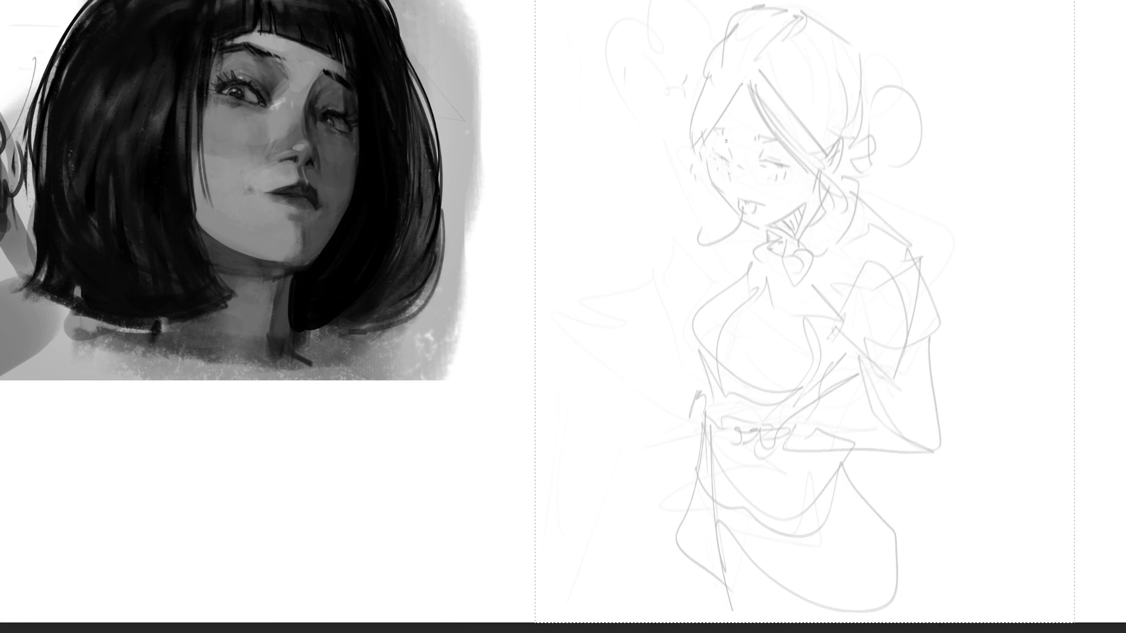
mouse_move(708, 153)
left_mouse_down()
mouse_move(727, 157)
mouse_move(737, 231)
mouse_move(774, 223)
mouse_move(737, 216)
left_mouse_up()
key("ctrl+z")
Draw the nose, left eyebrow, a mark under the right eye and a cigarette in her mouth.
mouse_move(725, 157)
left_mouse_down()
mouse_move(734, 191)
mouse_move(777, 160)
left_mouse_up()
left_click_drag(707, 133, 795, 136)
left_click_drag(755, 170, 772, 175)
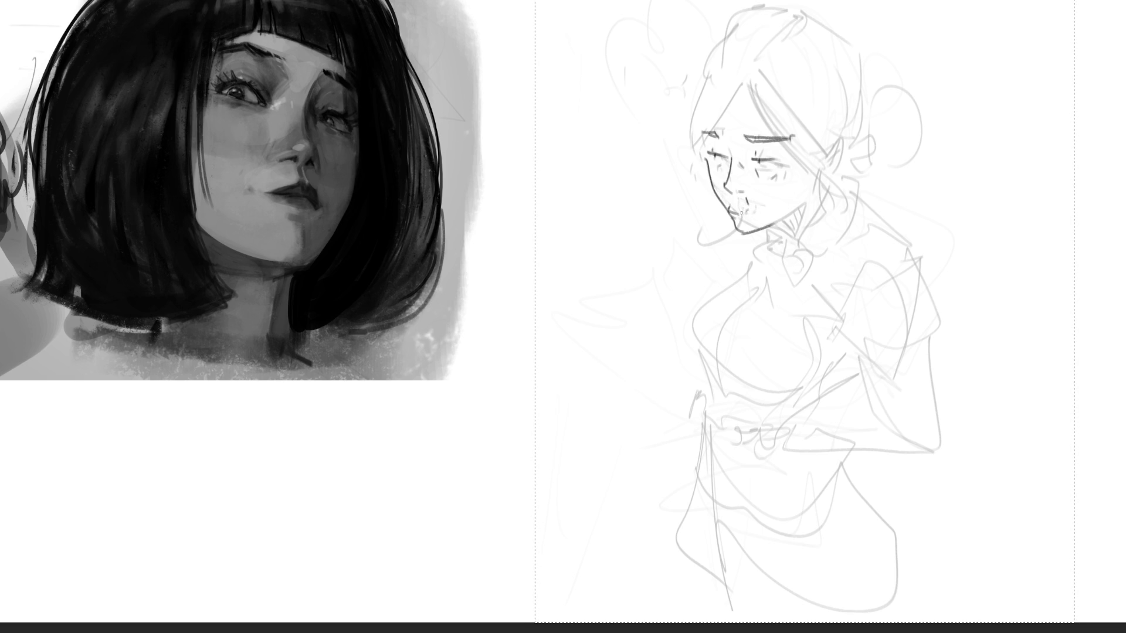
left_click_drag(730, 211, 701, 244)
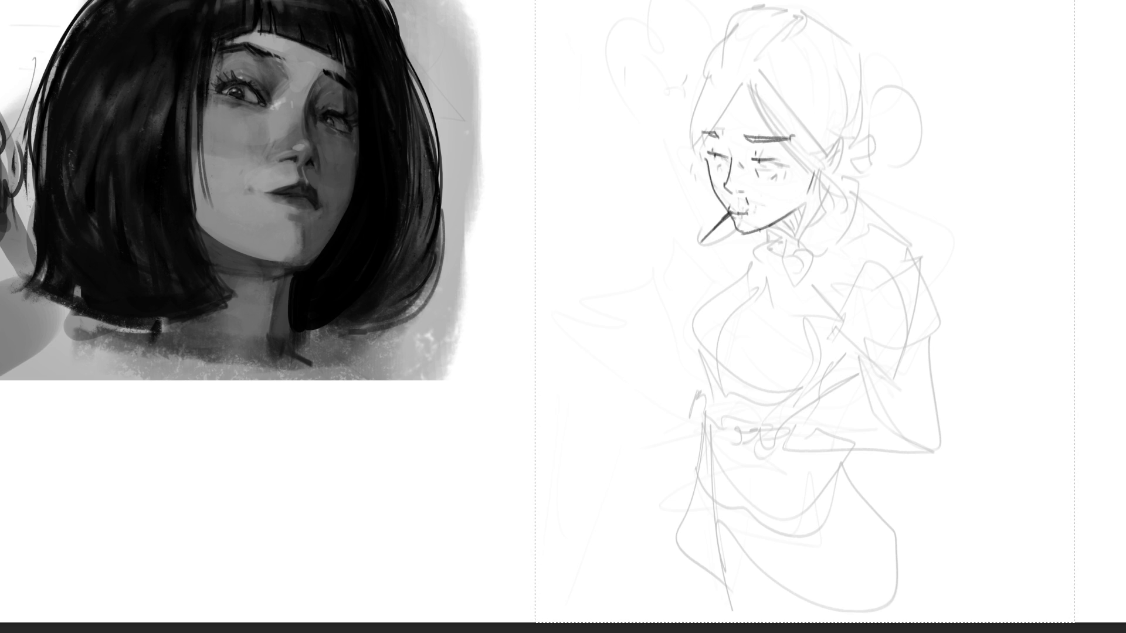
Add vertical neck lines after undoing a jaw-and-neck stroke.
left_click_drag(770, 230, 795, 246)
key("ctrl+z")
mouse_move(820, 174)
left_mouse_down()
mouse_move(769, 257)
mouse_move(785, 264)
mouse_move(815, 242)
left_mouse_up()
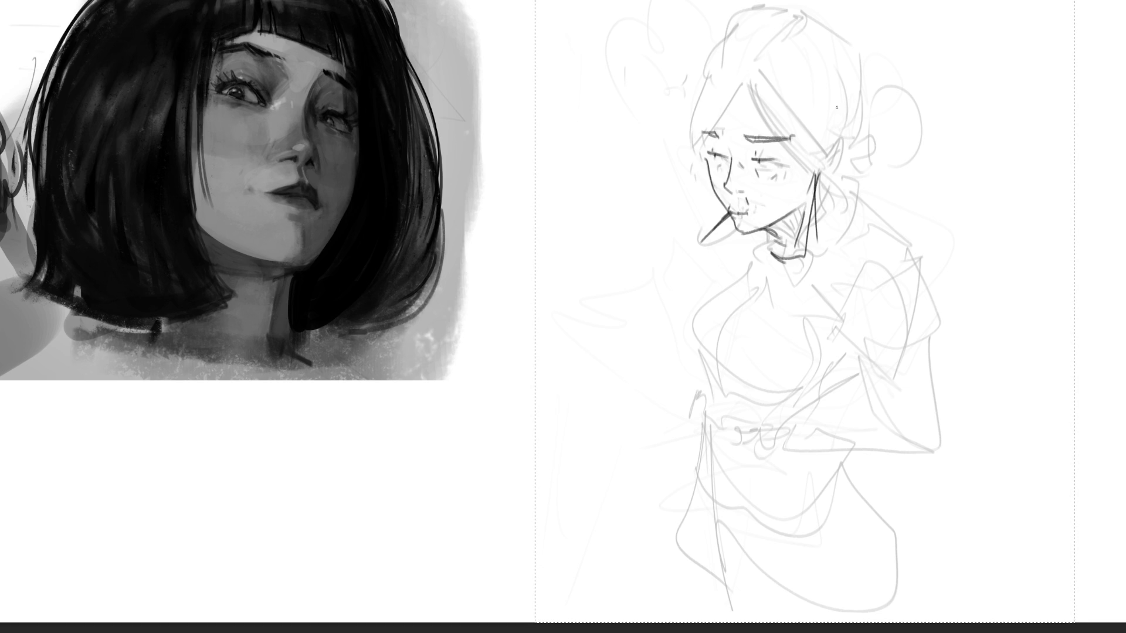
Draw long straight construction lines across the faded girl's head and chest.
left_click_drag(642, 123, 787, 123)
left_click_drag(764, 38, 772, 109)
left_click_drag(707, 34, 717, 135)
mouse_move(643, 73)
left_mouse_down()
mouse_move(788, 69)
mouse_move(832, 214)
left_mouse_up()
left_click_drag(869, 41, 801, 320)
left_click_drag(715, 59, 700, 299)
left_click_drag(652, 281, 826, 332)
left_click_drag(769, 54, 958, 324)
Add long diagonal and near-vertical gesture lines down through the body to the bottom.
left_click_drag(713, 57, 693, 434)
left_click_drag(619, 308, 810, 539)
left_click_drag(951, 253, 873, 570)
left_click_drag(698, 305, 914, 559)
left_click_drag(940, 413, 950, 620)
left_click_drag(710, 319, 733, 592)
left_click_drag(908, 79, 938, 355)
left_click_drag(650, 76, 893, 22)
left_click_drag(903, 22, 936, 263)
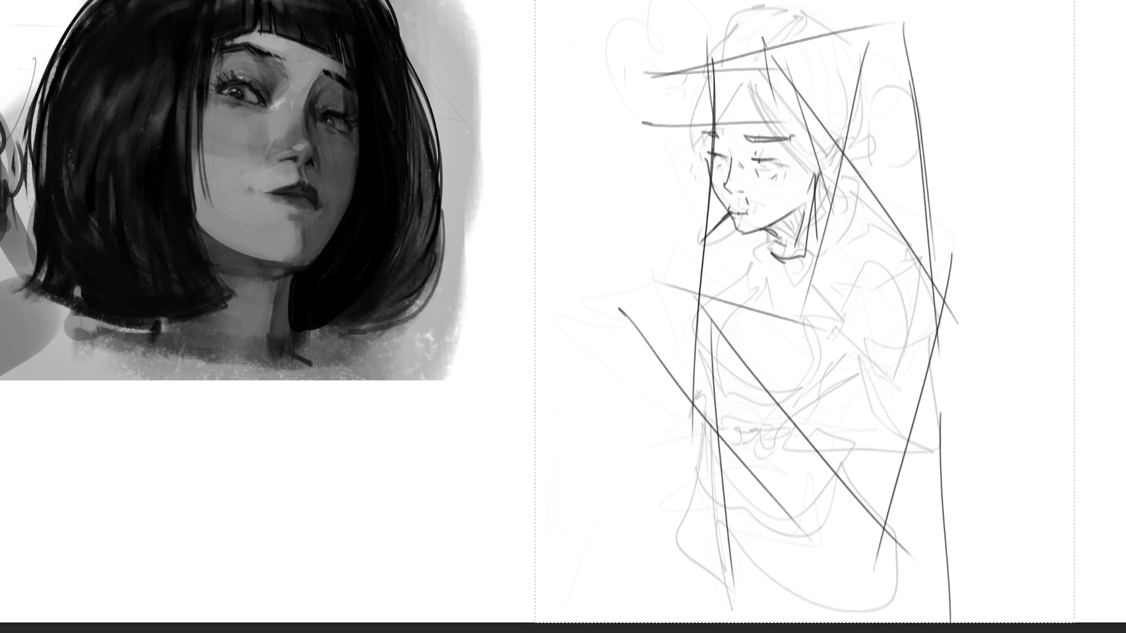
key("bracketright")
key("bracketright")
key("bracketright")
Fade the old lines to light grey and outline a new oval face with a small brush.
key("i")
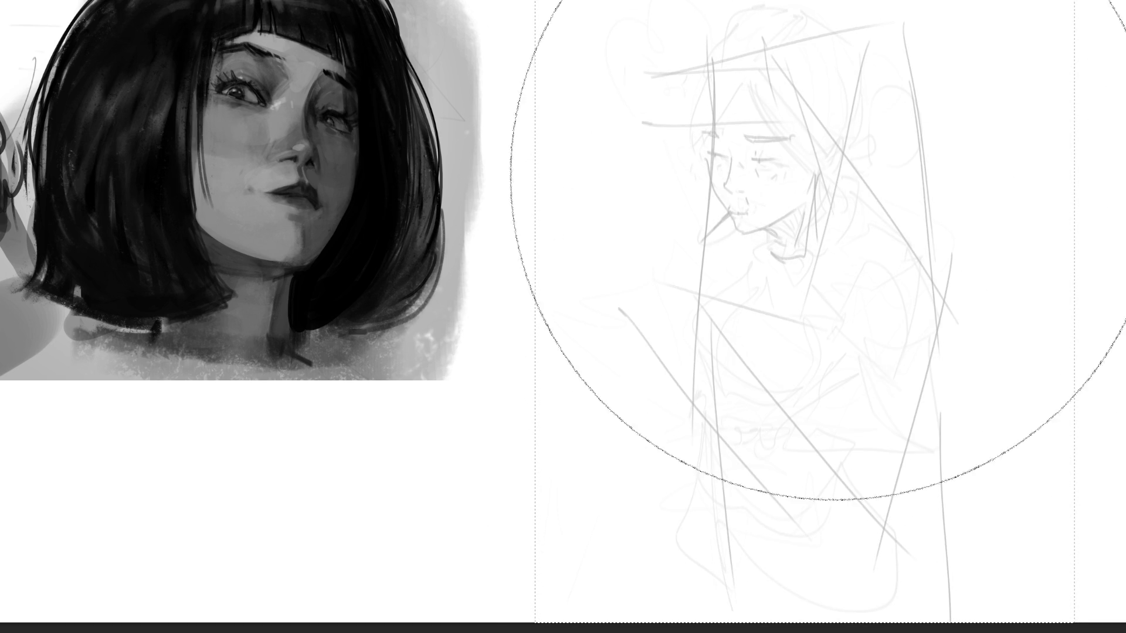
key("bracketleft")
key("bracketleft")
key("bracketleft")
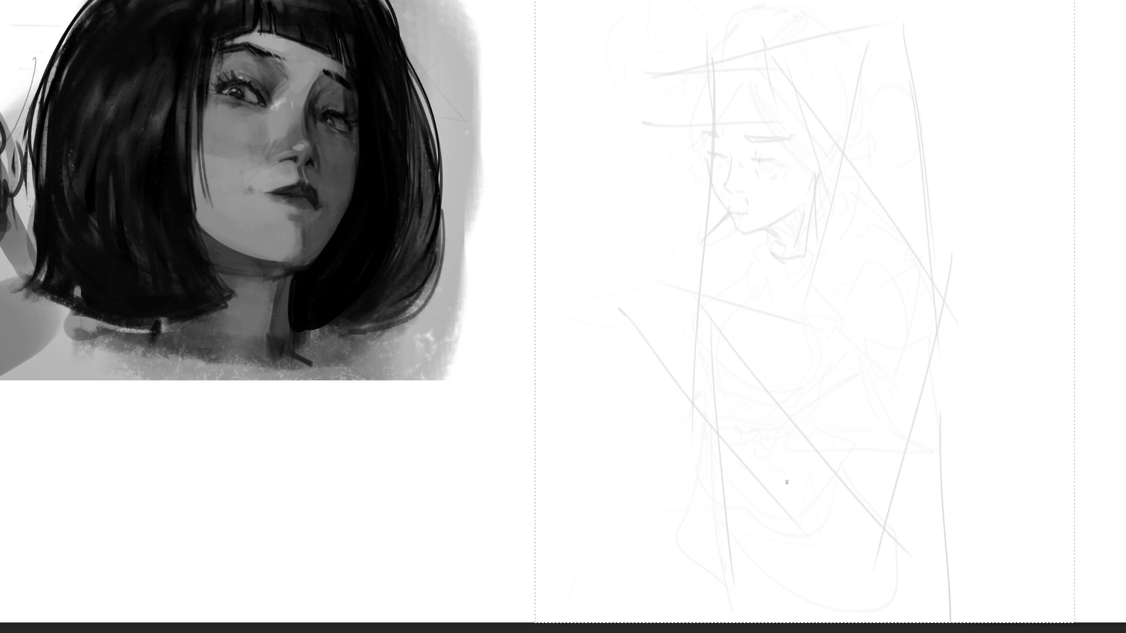
left_click_drag(762, 166, 787, 280)
mouse_move(760, 209)
left_mouse_down()
mouse_move(817, 123)
mouse_move(894, 235)
mouse_move(888, 305)
left_mouse_up()
mouse_move(774, 284)
left_mouse_down()
mouse_move(815, 320)
mouse_move(845, 324)
left_mouse_up()
left_click_drag(844, 319, 907, 298)
Draw the eyes, nose marks, an eyebrow and the ear detail.
mouse_move(776, 232)
left_mouse_down()
mouse_move(803, 247)
mouse_move(788, 253)
mouse_move(850, 228)
left_mouse_up()
mouse_move(869, 223)
left_mouse_down()
mouse_move(859, 241)
mouse_move(873, 233)
left_mouse_up()
mouse_move(852, 297)
left_mouse_down()
mouse_move(865, 290)
mouse_move(843, 280)
left_mouse_up()
mouse_move(775, 209)
left_mouse_down()
mouse_move(794, 218)
mouse_move(875, 200)
mouse_move(902, 230)
mouse_move(738, 239)
mouse_move(758, 253)
left_mouse_up()
left_click_drag(913, 202, 924, 193)
Sketch the hairline, a hair bun with a curl, and a triangular bow at top right.
left_click_drag(753, 180, 866, 134)
left_click_drag(859, 139, 891, 157)
left_click_drag(762, 141, 809, 123)
mouse_move(732, 174)
left_mouse_down()
mouse_move(756, 76)
mouse_move(867, 129)
left_mouse_up()
mouse_move(867, 120)
left_mouse_down()
mouse_move(881, 75)
mouse_move(897, 141)
left_mouse_up()
left_click_drag(907, 94, 935, 52)
mouse_move(975, 8)
left_mouse_down()
mouse_move(995, 76)
mouse_move(1039, 56)
left_mouse_up()
left_click_drag(1017, 62, 975, 124)
Add the side of the head, chin, neck lines and a rounded shoulder with collar.
left_click_drag(878, 106, 887, 189)
left_click_drag(882, 138, 898, 223)
mouse_move(880, 290)
left_mouse_down()
mouse_move(869, 331)
mouse_move(906, 298)
mouse_move(846, 367)
left_mouse_up()
mouse_move(897, 287)
left_mouse_down()
mouse_move(930, 267)
mouse_move(838, 410)
mouse_move(845, 363)
left_mouse_up()
mouse_move(826, 358)
left_mouse_down()
mouse_move(876, 325)
mouse_move(798, 435)
left_mouse_up()
mouse_move(799, 443)
left_mouse_down()
mouse_move(942, 388)
mouse_move(880, 335)
mouse_move(808, 411)
left_mouse_up()
left_click_drag(789, 411, 800, 422)
left_click_drag(746, 381, 767, 397)
Draw the long diagonal arm strokes and the raised-arm lines on the left.
mouse_move(631, 296)
left_mouse_down()
mouse_move(727, 369)
mouse_move(801, 458)
left_mouse_up()
left_click_drag(645, 317, 799, 472)
mouse_move(671, 355)
left_mouse_down()
mouse_move(616, 296)
mouse_move(536, 309)
left_mouse_up()
mouse_move(537, 316)
left_mouse_down()
mouse_move(601, 321)
mouse_move(539, 179)
left_mouse_up()
mouse_move(557, 271)
left_mouse_down()
mouse_move(604, 296)
mouse_move(614, 174)
left_mouse_up()
mouse_move(629, 48)
left_mouse_down()
mouse_move(575, 404)
mouse_move(650, 346)
mouse_move(703, 378)
left_mouse_up()
mouse_move(630, 364)
left_mouse_down()
mouse_move(594, 349)
mouse_move(679, 415)
mouse_move(702, 335)
left_mouse_up()
left_click_drag(674, 331, 733, 260)
Add torso curves, the lower arm line and long legs reaching the bottom.
left_click_drag(739, 299, 787, 355)
left_click_drag(765, 284, 786, 354)
mouse_move(786, 384)
left_mouse_down()
mouse_move(804, 431)
mouse_move(935, 384)
left_mouse_up()
left_click_drag(738, 453, 823, 487)
mouse_move(647, 421)
left_mouse_down()
mouse_move(727, 620)
mouse_move(862, 620)
left_mouse_up()
mouse_move(900, 546)
left_mouse_down()
mouse_move(887, 620)
mouse_move(727, 293)
left_mouse_up()
mouse_move(755, 246)
left_mouse_down()
mouse_move(736, 243)
mouse_move(627, 126)
mouse_move(703, 296)
left_mouse_up()
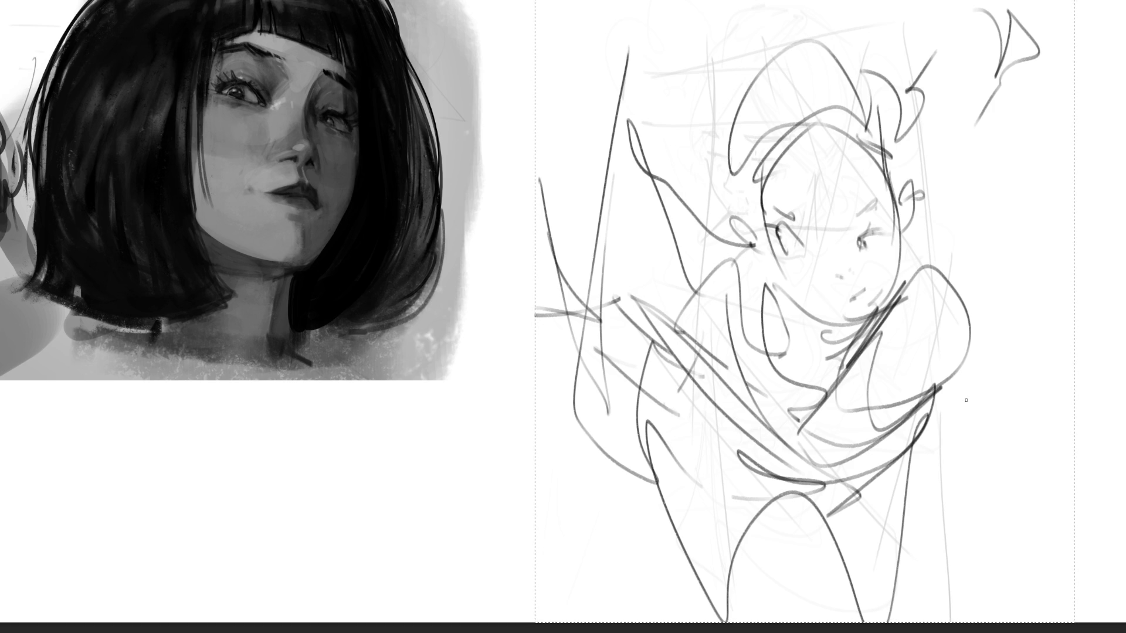
Sweep a large eraser over the girl sketch to lighten it.
key("e")
mouse_move(974, 270)
left_mouse_down()
mouse_move(817, 239)
mouse_move(749, 442)
left_mouse_up()
left_click_drag(867, 469, 838, 404)
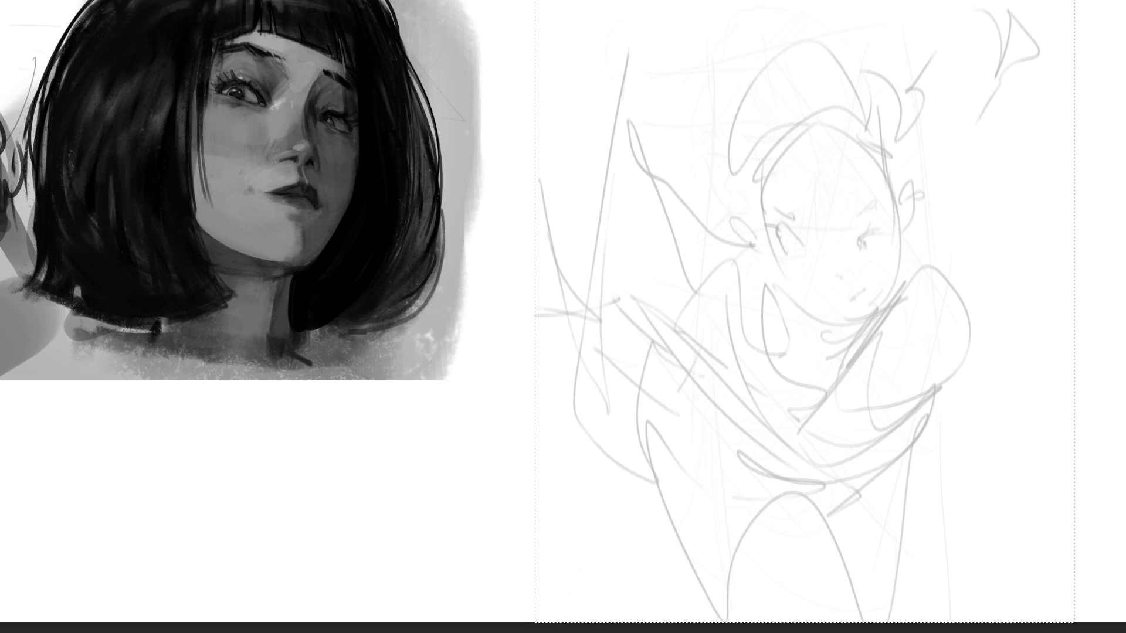
Draw a new head outline across the top and right side, then an eye mark.
mouse_move(703, 109)
left_mouse_down()
mouse_move(763, 38)
mouse_move(889, 88)
left_mouse_up()
left_click_drag(874, 33, 876, 155)
mouse_move(728, 77)
left_mouse_down()
mouse_move(773, 35)
mouse_move(648, 93)
left_mouse_up()
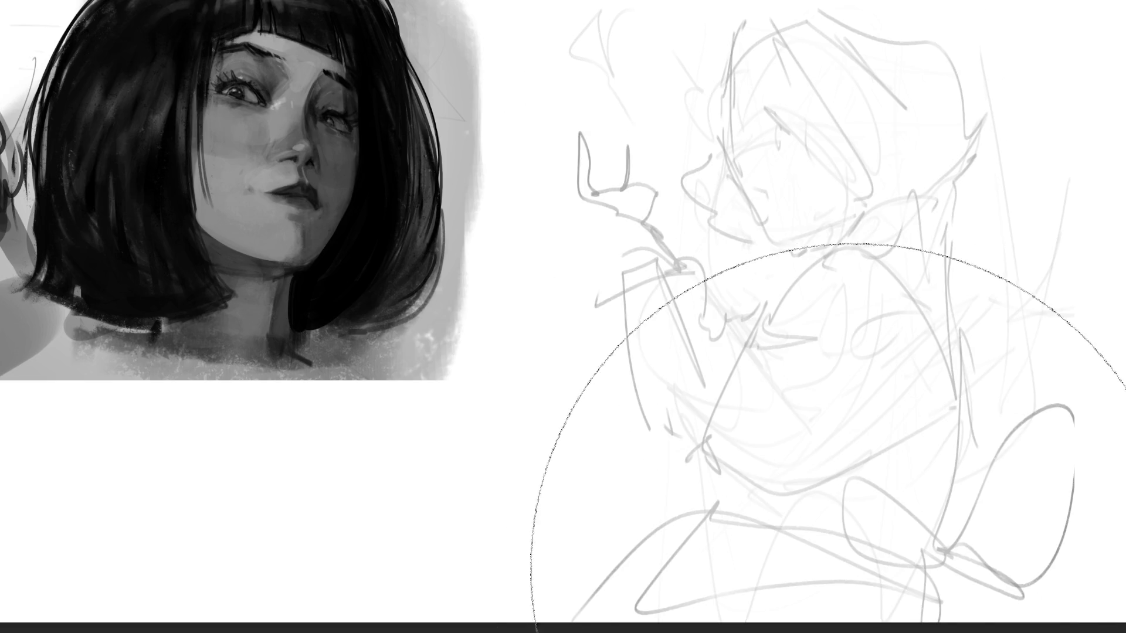
key("b")
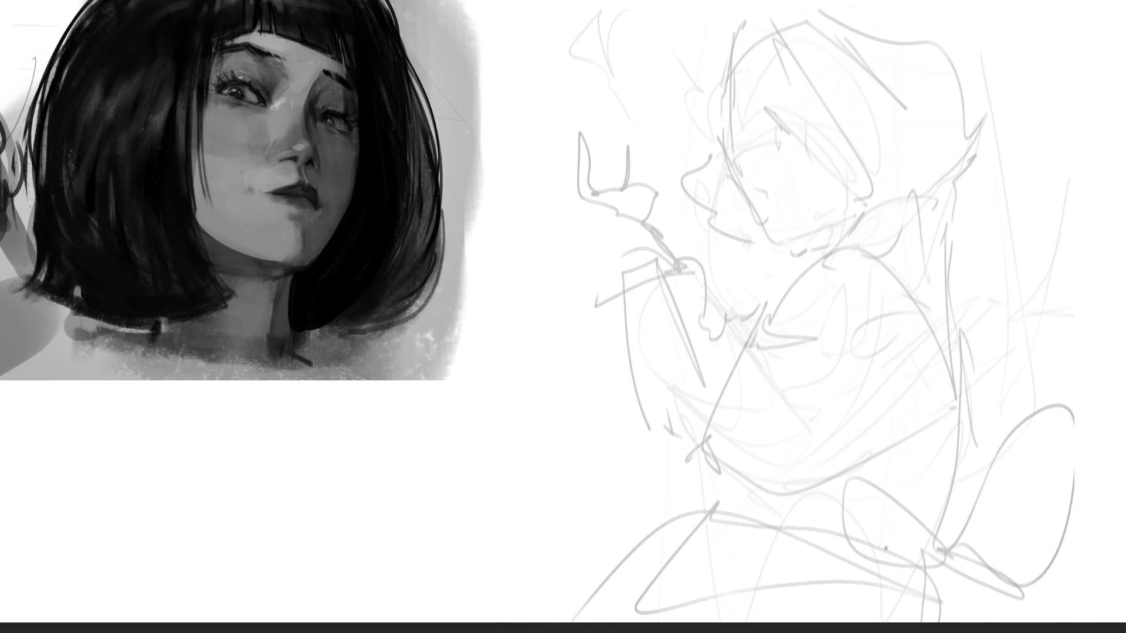
mouse_move(774, 137)
left_mouse_down()
mouse_move(779, 146)
mouse_move(773, 127)
mouse_move(793, 129)
mouse_move(760, 125)
mouse_move(772, 137)
mouse_move(768, 125)
left_mouse_up()
Ink the eye and nostrils, and redraw the jaw as a curve after undoing it.
left_click_drag(752, 86, 751, 103)
mouse_move(736, 159)
left_mouse_down()
mouse_move(743, 173)
mouse_move(739, 165)
left_mouse_up()
mouse_move(725, 119)
left_mouse_down()
mouse_move(743, 178)
mouse_move(776, 228)
mouse_move(773, 216)
left_mouse_up()
mouse_move(739, 181)
left_mouse_down()
mouse_move(777, 251)
mouse_move(853, 209)
mouse_move(828, 250)
mouse_move(859, 214)
mouse_move(846, 246)
left_mouse_up()
key("ctrl+z")
key("ctrl+z")
key("ctrl+z")
key("ctrl+z")
mouse_move(766, 238)
left_mouse_down()
mouse_move(830, 235)
mouse_move(839, 247)
mouse_move(869, 201)
left_mouse_up()
Draw the diagonal neck line and a curved collar down the right side.
left_click_drag(833, 239, 952, 290)
left_click_drag(867, 256, 951, 288)
left_click_drag(955, 274, 946, 337)
Outline the hood curving around the face, with a hooked edge down toward the chin.
mouse_move(742, 26)
left_mouse_down()
mouse_move(788, 197)
mouse_move(922, 209)
left_mouse_up()
left_click_drag(927, 146, 953, 181)
left_click_drag(728, 40, 815, 1)
left_click_drag(876, 1, 909, 39)
mouse_move(917, 39)
left_mouse_down()
mouse_move(990, 146)
mouse_move(998, 182)
mouse_move(944, 214)
left_mouse_up()
mouse_move(742, 26)
left_mouse_down()
mouse_move(716, 71)
mouse_move(727, 69)
mouse_move(723, 103)
mouse_move(655, 154)
mouse_move(682, 212)
left_mouse_up()
left_click_drag(698, 218, 751, 252)
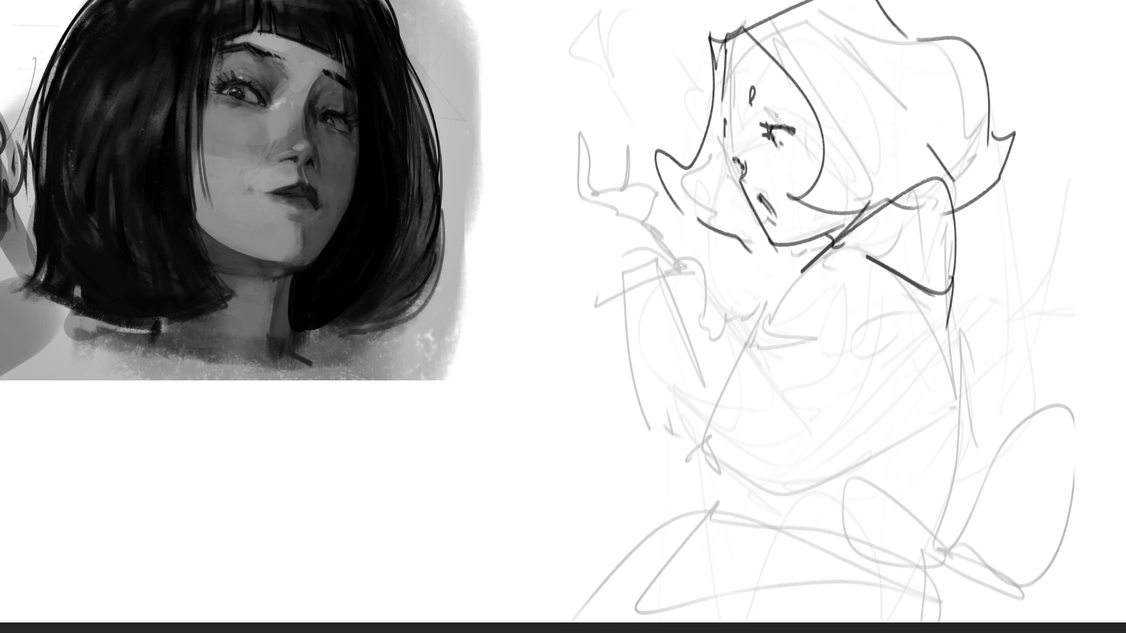
Hatch shading beside the eye and nose and darken the hood's left edge.
mouse_move(726, 155)
left_mouse_down()
mouse_move(741, 162)
mouse_move(734, 147)
left_mouse_up()
left_click_drag(721, 64, 721, 91)
left_click_drag(764, 154, 768, 163)
left_click_drag(784, 152, 751, 161)
Draw the raised hand with a palm and pointed fingers.
mouse_move(627, 185)
left_mouse_down()
mouse_move(639, 152)
mouse_move(660, 220)
mouse_move(594, 194)
left_mouse_up()
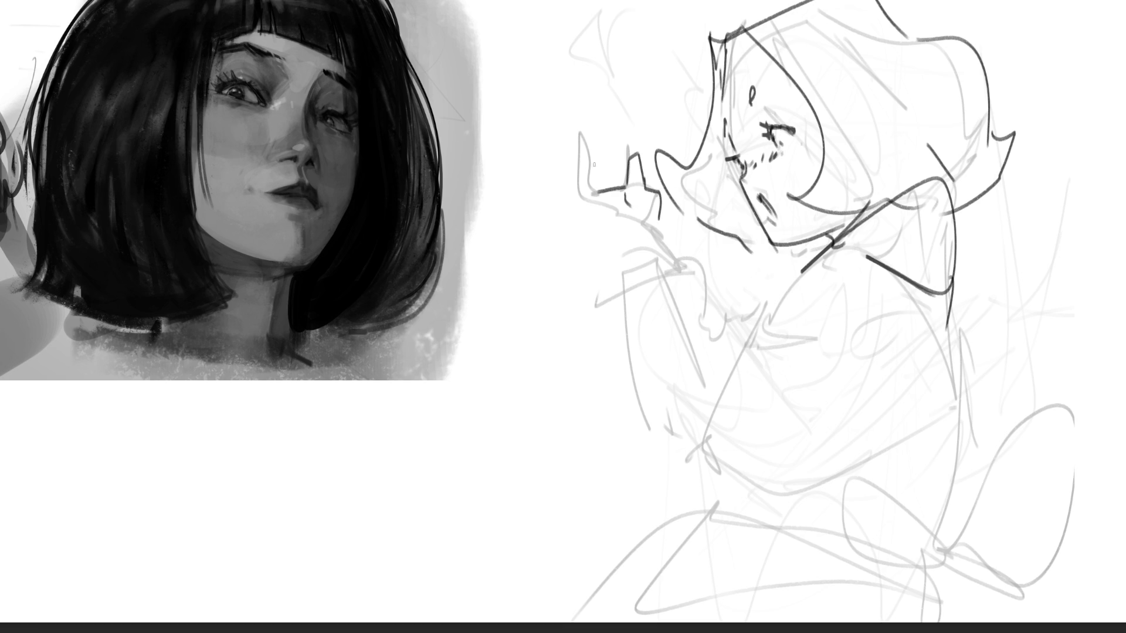
mouse_move(577, 150)
left_mouse_down()
mouse_move(604, 203)
mouse_move(614, 183)
mouse_move(626, 186)
mouse_move(620, 237)
mouse_move(662, 227)
mouse_move(684, 276)
left_mouse_up()
mouse_move(619, 216)
left_mouse_down()
mouse_move(616, 234)
mouse_move(687, 279)
mouse_move(697, 302)
mouse_move(707, 284)
mouse_move(709, 314)
left_mouse_up()
Draw the cuff under the hand, a long sleeve line and a V-shaped collar.
mouse_move(723, 282)
left_mouse_down()
mouse_move(733, 286)
mouse_move(720, 342)
left_mouse_up()
mouse_move(621, 236)
left_mouse_down()
mouse_move(639, 297)
mouse_move(679, 289)
left_mouse_up()
mouse_move(665, 266)
left_mouse_down()
mouse_move(680, 299)
mouse_move(646, 403)
mouse_move(661, 469)
left_mouse_up()
left_click_drag(668, 286, 712, 371)
left_click_drag(715, 375, 707, 411)
left_click_drag(758, 317, 712, 375)
Add a long diagonal collar line, small body marks and a right sleeve line.
left_click_drag(806, 263, 815, 254)
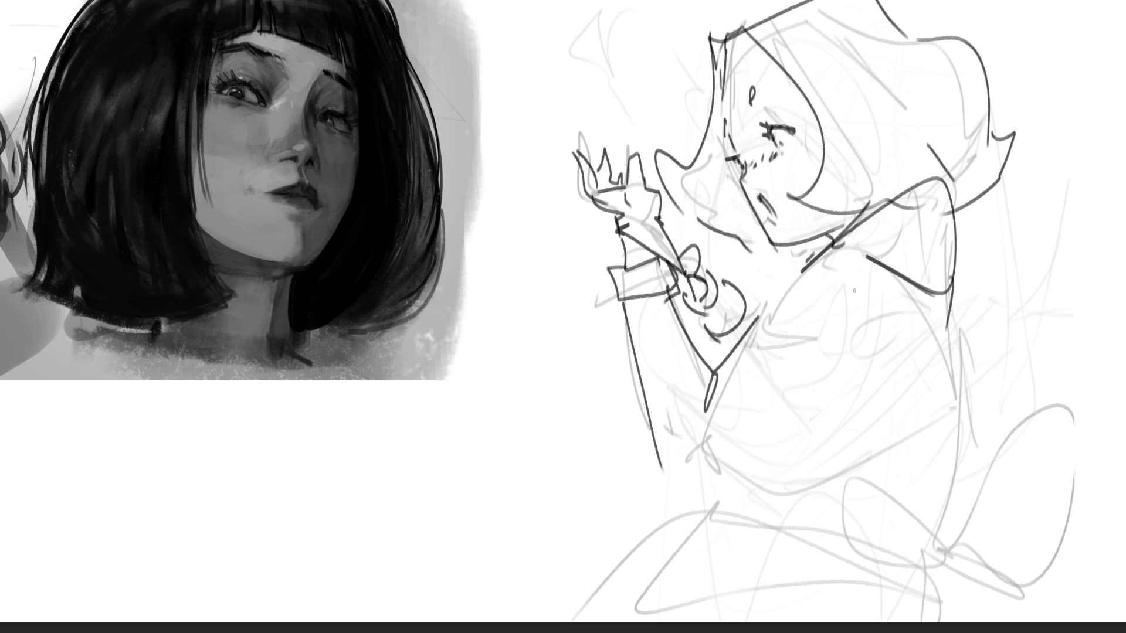
left_click_drag(724, 378, 826, 253)
left_click_drag(780, 316, 791, 296)
left_click_drag(769, 329, 815, 324)
left_click_drag(900, 269, 914, 321)
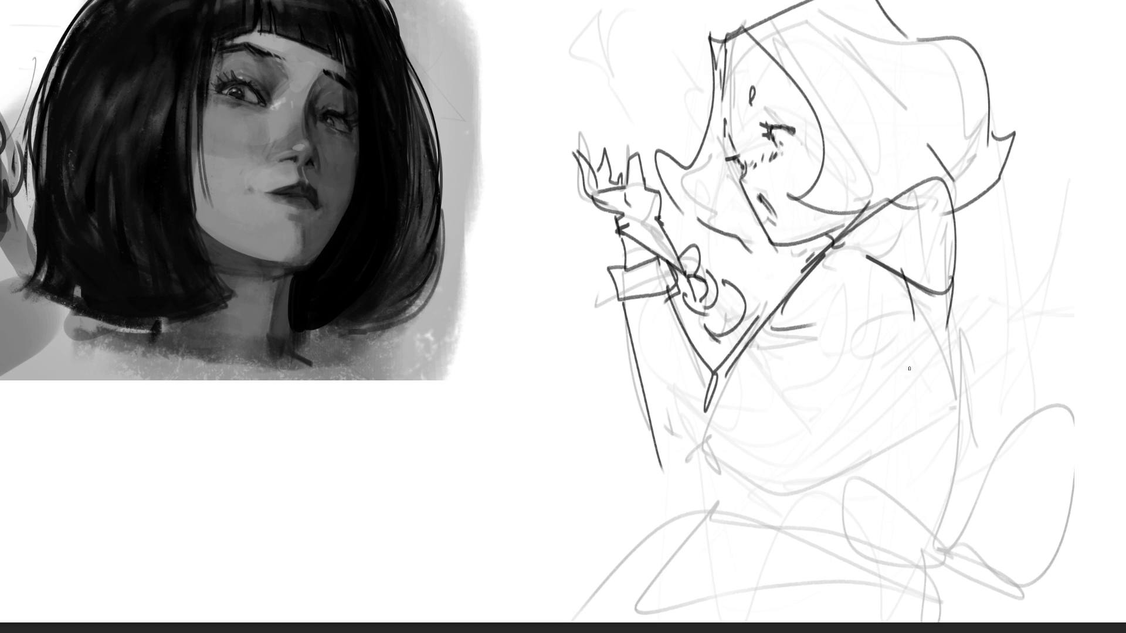
Outline the left and right sides of the body with accents near the bottom.
mouse_move(656, 431)
left_mouse_down()
mouse_move(671, 478)
mouse_move(892, 377)
mouse_move(855, 408)
left_mouse_up()
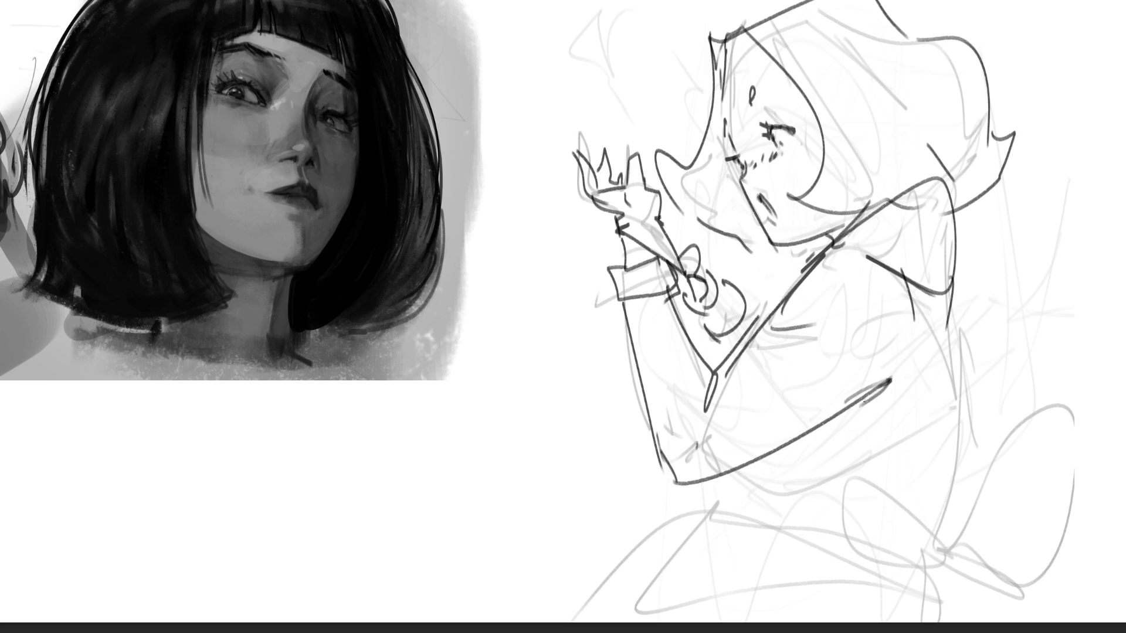
mouse_move(934, 292)
left_mouse_down()
mouse_move(961, 443)
mouse_move(936, 526)
left_mouse_up()
left_click_drag(971, 439, 951, 488)
left_click_drag(757, 468, 745, 479)
mouse_move(824, 437)
left_mouse_down()
mouse_move(741, 469)
mouse_move(707, 514)
left_mouse_up()
mouse_move(936, 488)
left_mouse_down()
mouse_move(918, 517)
mouse_move(933, 536)
mouse_move(844, 551)
mouse_move(940, 572)
left_mouse_up()
Draw a large looped bow-like shape with crossing strokes at the lower right.
mouse_move(900, 440)
left_mouse_down()
mouse_move(889, 596)
mouse_move(940, 573)
mouse_move(1089, 411)
left_mouse_up()
left_click_drag(1090, 411, 1035, 610)
mouse_move(1041, 589)
left_mouse_down()
mouse_move(956, 563)
mouse_move(934, 620)
left_mouse_up()
mouse_move(951, 571)
left_mouse_down()
mouse_move(948, 619)
mouse_move(976, 618)
left_mouse_up()
left_click_drag(923, 604, 846, 566)
Add crossing lap lines, loops and long diagonals below the figure.
left_click_drag(863, 521, 707, 491)
mouse_move(741, 518)
left_mouse_down()
mouse_move(843, 538)
mouse_move(698, 518)
left_mouse_up()
left_click_drag(698, 519, 848, 535)
mouse_move(765, 497)
left_mouse_down()
mouse_move(700, 516)
mouse_move(551, 604)
left_mouse_up()
mouse_move(822, 525)
left_mouse_down()
mouse_move(629, 621)
mouse_move(912, 578)
mouse_move(948, 620)
left_mouse_up()
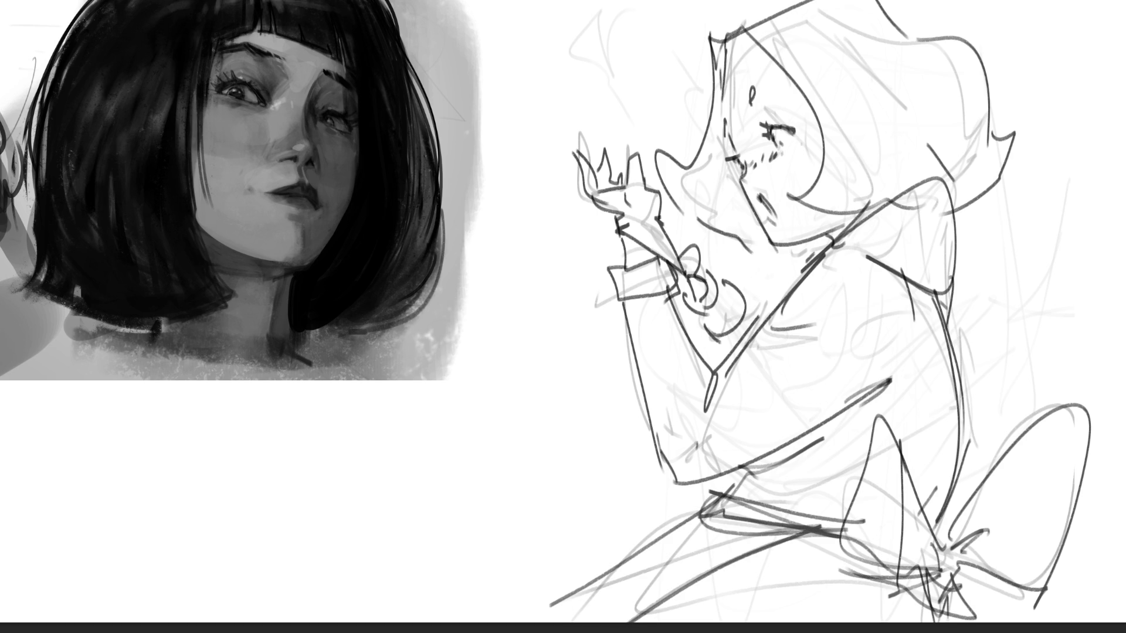
Add a stroke by the eye and a curve at the hat top, undoing a stray line.
left_click_drag(770, 114, 764, 127)
mouse_move(692, 2)
left_mouse_down()
mouse_move(727, 34)
mouse_move(762, 30)
left_mouse_up()
mouse_move(906, 1)
left_mouse_down()
mouse_move(909, 35)
mouse_move(890, 14)
left_mouse_up()
key("ctrl+z")
Add shoulder lines, peaked leg lines at bottom left and a curve down the right side.
mouse_move(824, 234)
left_mouse_down()
mouse_move(815, 263)
mouse_move(783, 289)
left_mouse_up()
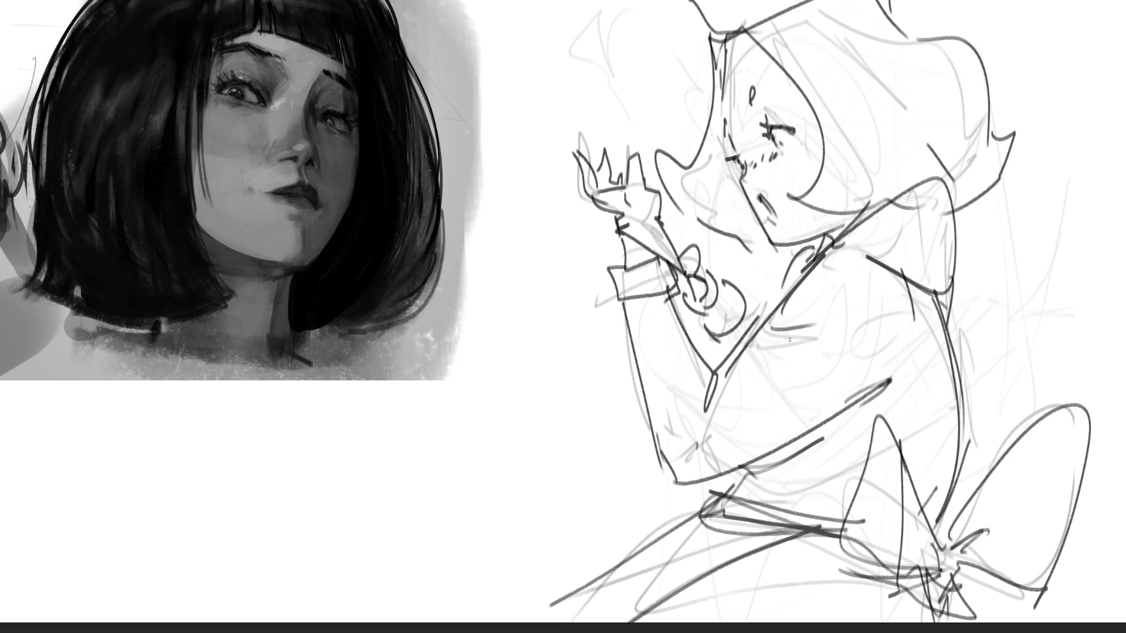
mouse_move(453, 467)
left_mouse_down()
mouse_move(551, 591)
mouse_move(475, 621)
left_mouse_up()
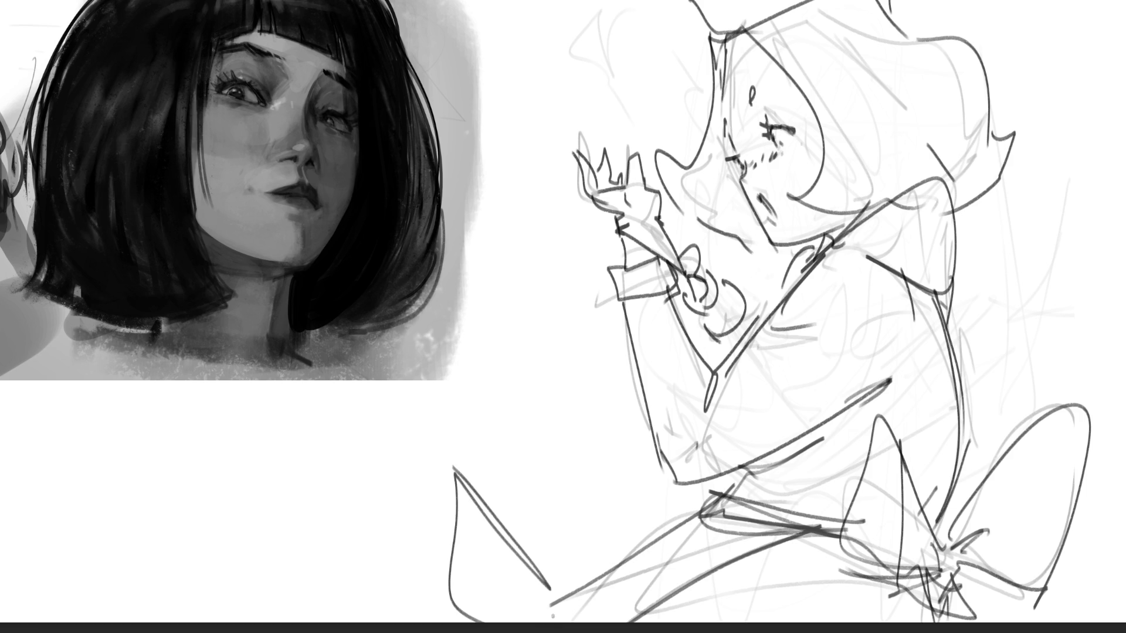
left_click_drag(472, 486, 589, 621)
left_click_drag(543, 577, 616, 552)
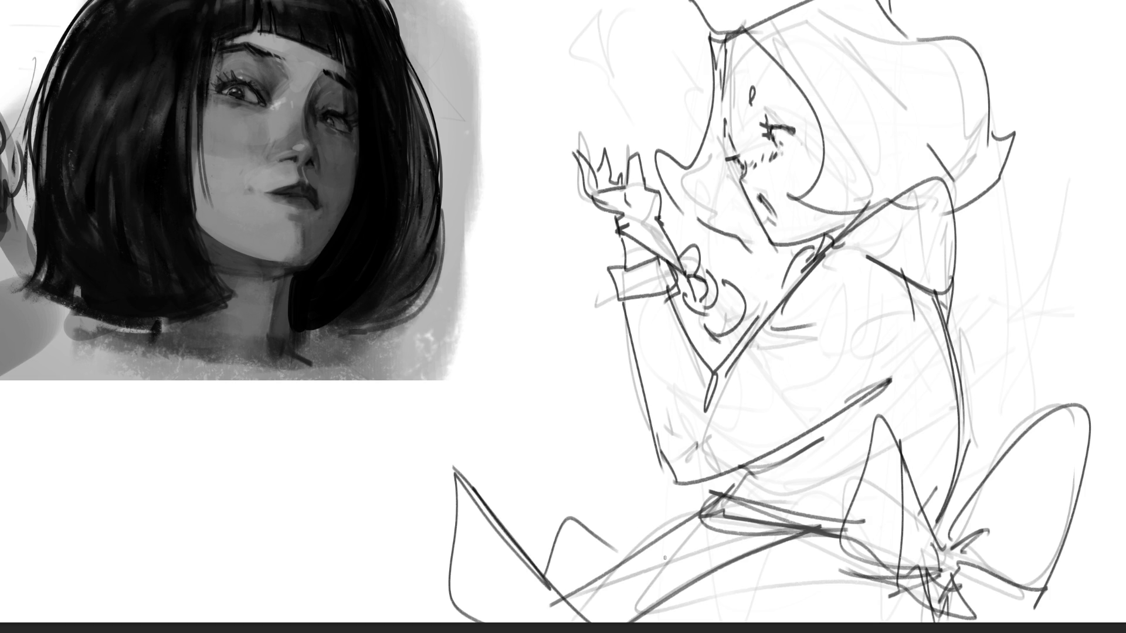
left_click_drag(951, 187, 953, 332)
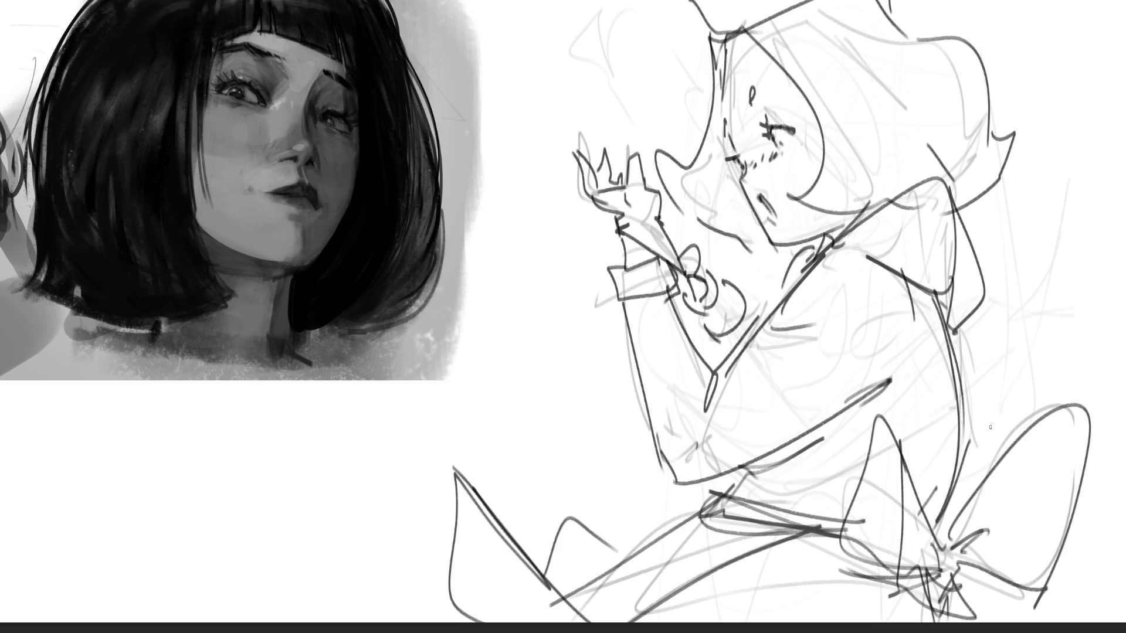
key("ctrl+t")
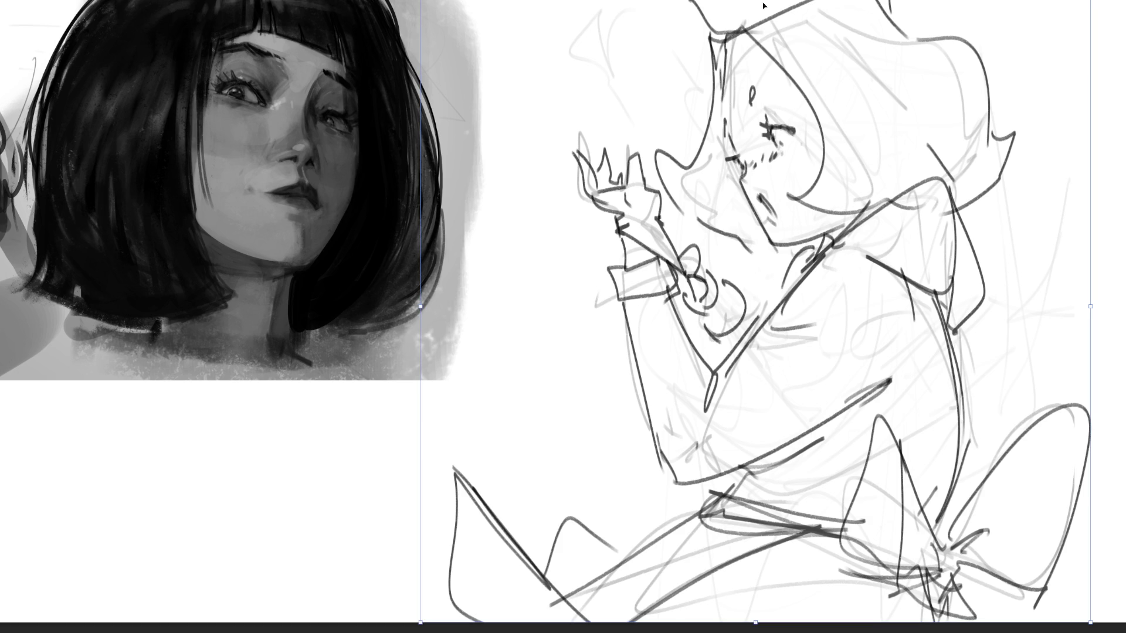
Scale the girl sketch down slightly and shift it right with Free Transform.
left_click_drag(420, 3, 482, 100)
left_click_drag(762, 352, 814, 352)
key("Return")
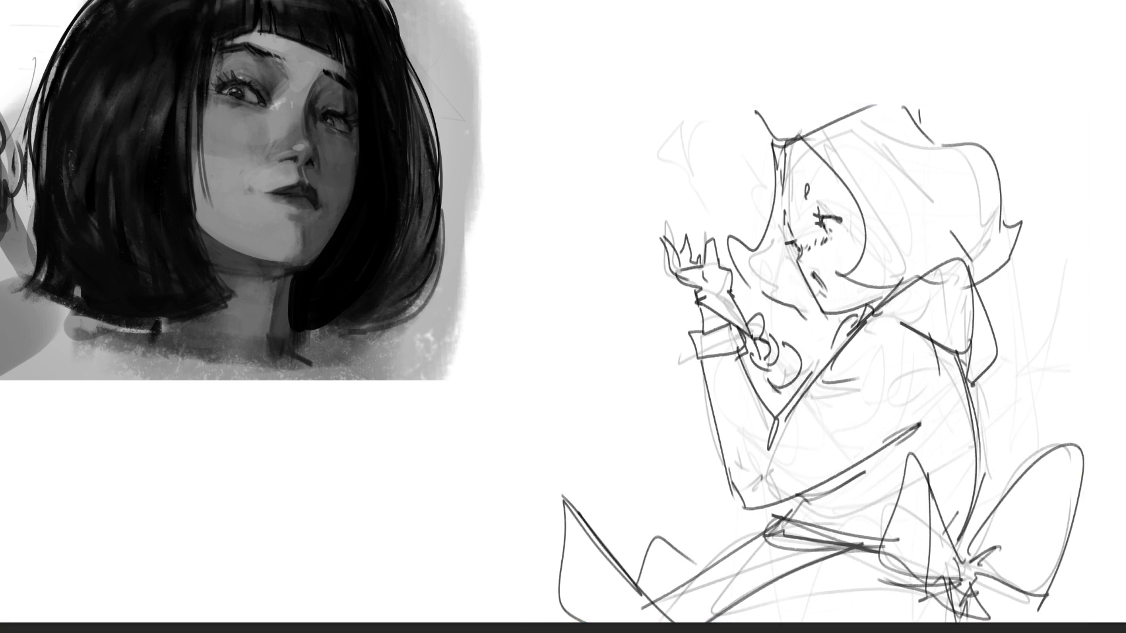
Draw a puffy cloud-shaped chef hat with a brim line and refined hair outline.
mouse_move(693, 84)
left_mouse_down()
mouse_move(769, 94)
mouse_move(726, 30)
mouse_move(762, 3)
left_mouse_up()
mouse_move(845, 54)
left_mouse_down()
mouse_move(878, 33)
mouse_move(920, 123)
left_mouse_up()
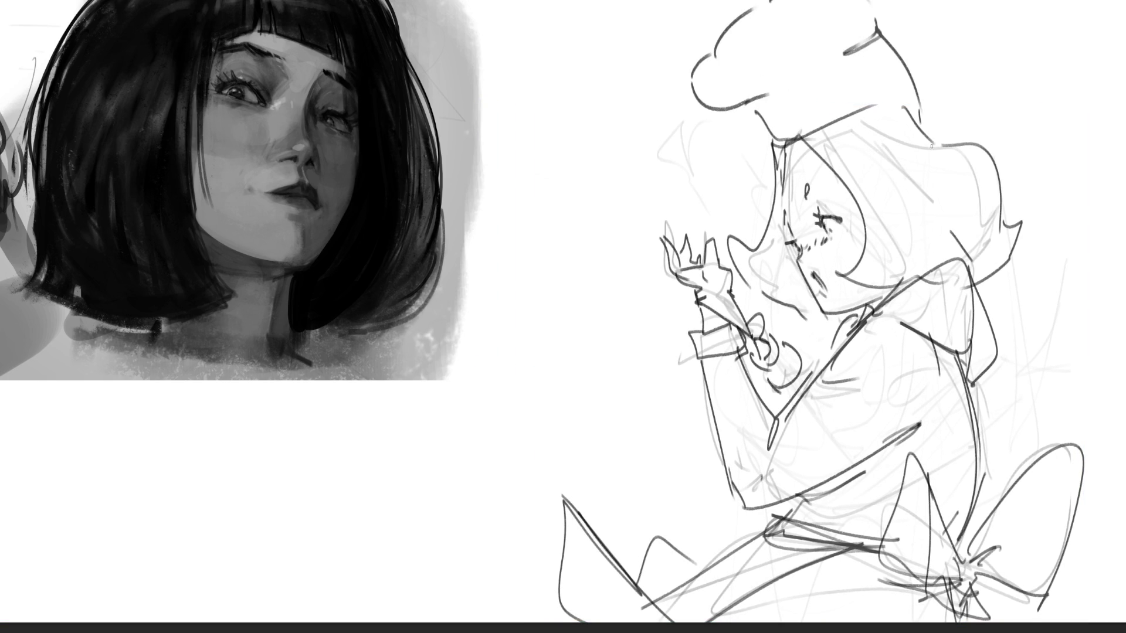
left_click_drag(887, 6, 919, 107)
mouse_move(784, 144)
left_mouse_down()
mouse_move(860, 203)
mouse_move(873, 89)
left_mouse_up()
left_click_drag(902, 89, 935, 146)
mouse_move(920, 109)
left_mouse_down()
mouse_move(954, 149)
mouse_move(1003, 161)
left_mouse_up()
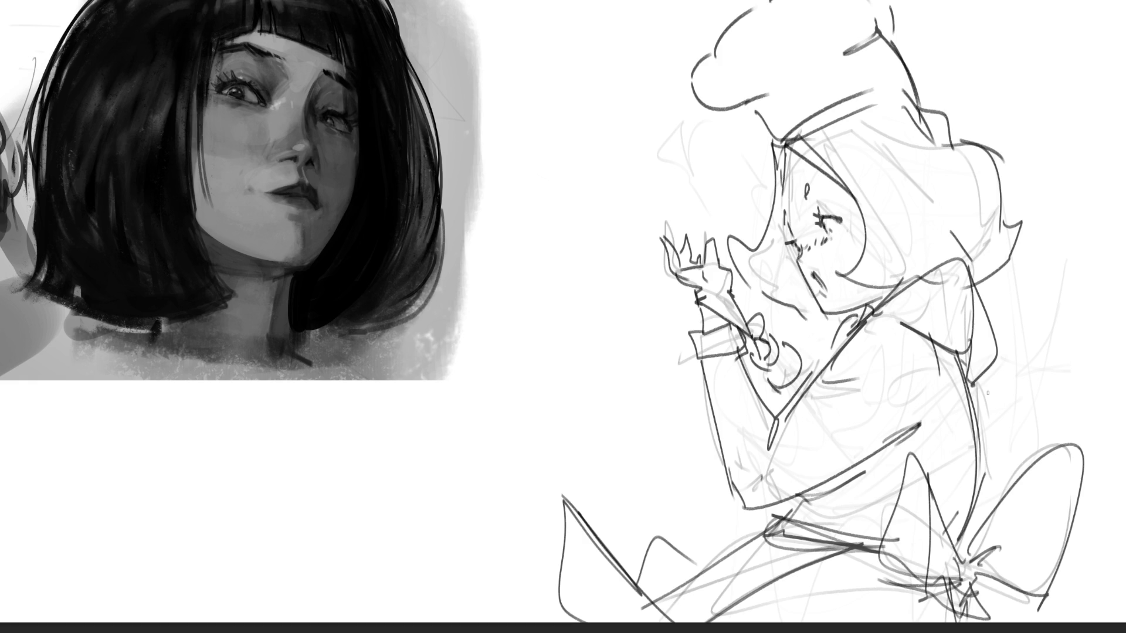
key("ctrl+t")
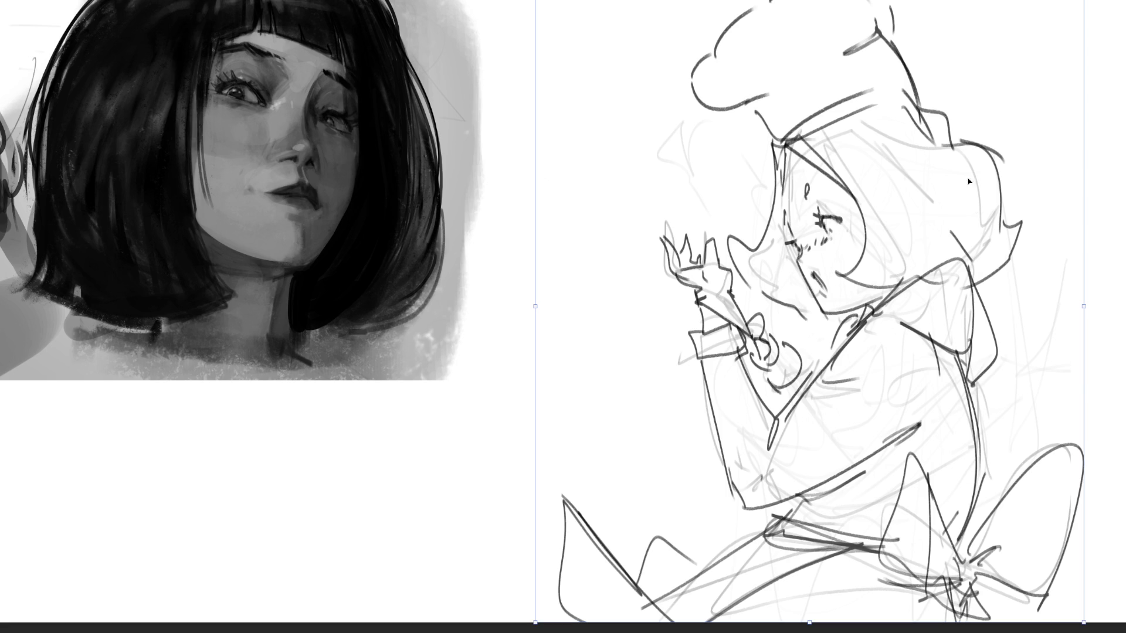
Scale the chef-hat girl sketch down and move it up and to the right.
left_click_drag(1084, 306, 926, 399)
mouse_move(734, 315)
left_mouse_down()
mouse_move(784, 195)
mouse_move(843, 140)
left_mouse_up()
key("Return")
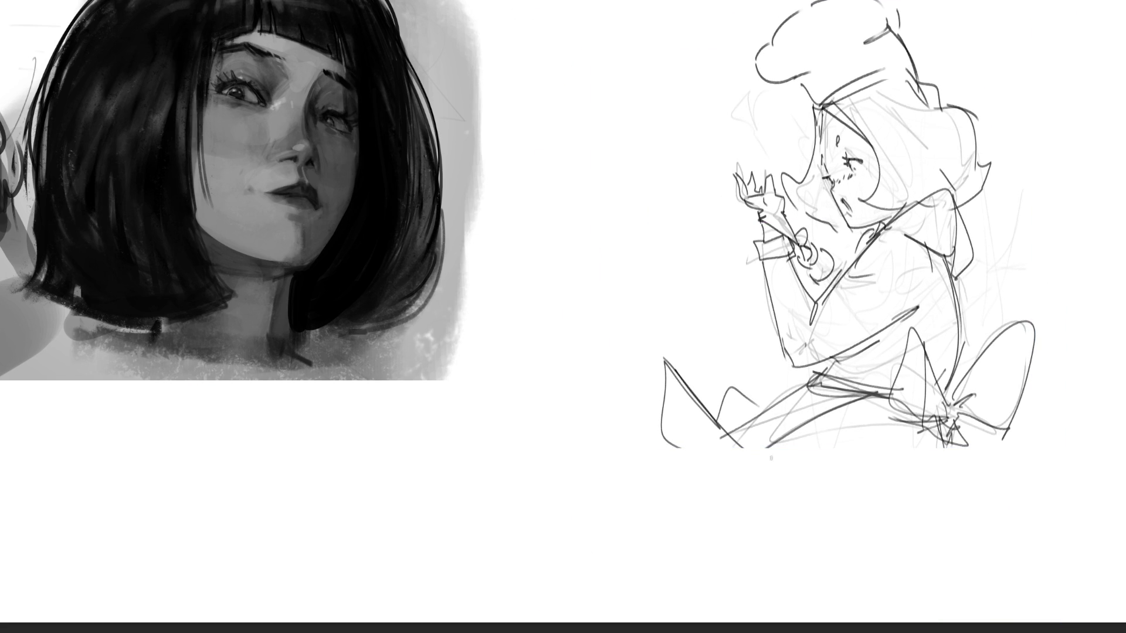
Draw a box-like skirt under the figure with two legs running down toward the canvas bottom.
mouse_move(681, 446)
left_mouse_down()
mouse_move(751, 455)
mouse_move(854, 390)
left_mouse_up()
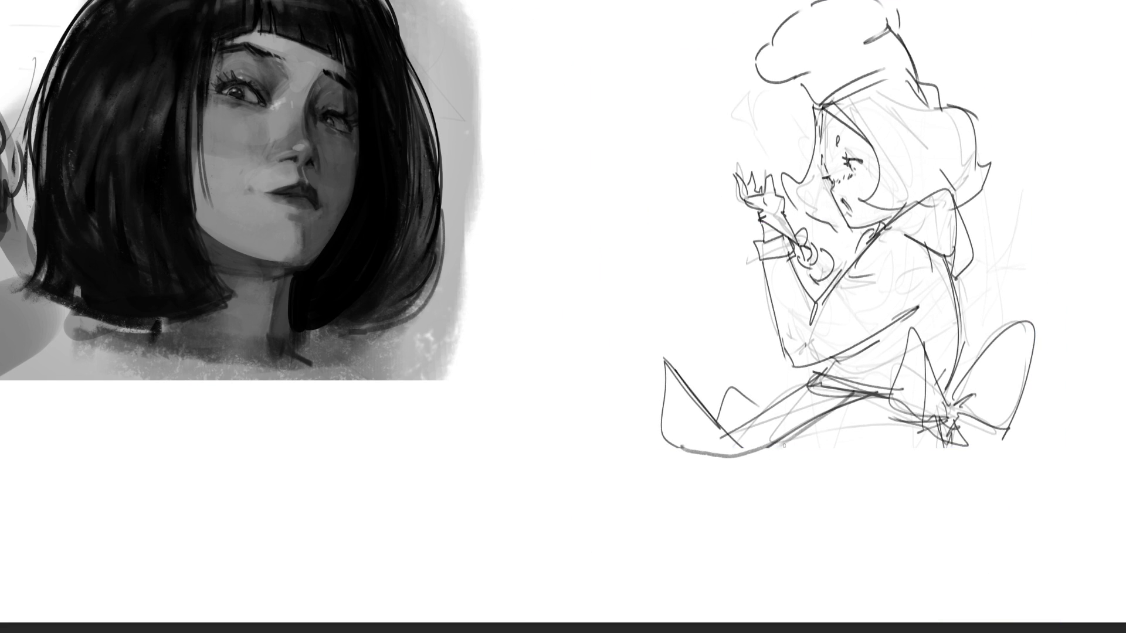
left_click_drag(769, 477, 814, 437)
mouse_move(763, 463)
left_mouse_down()
mouse_move(763, 484)
mouse_move(932, 504)
left_mouse_up()
left_click_drag(932, 456, 924, 507)
left_click_drag(763, 511, 785, 621)
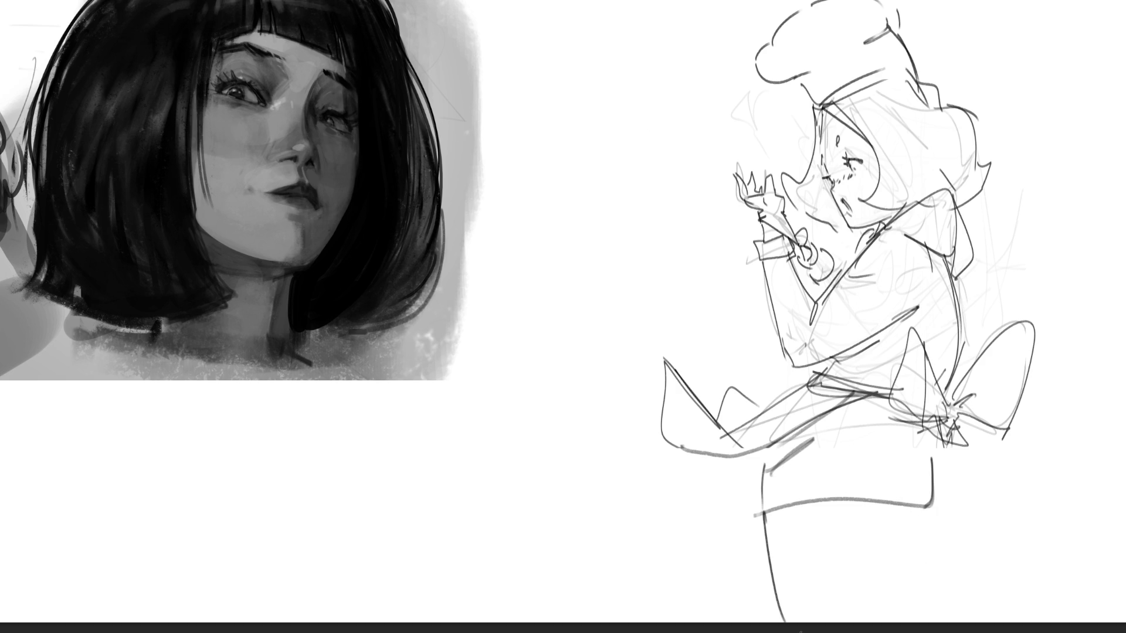
left_click_drag(924, 503, 912, 610)
left_click_drag(934, 427, 942, 594)
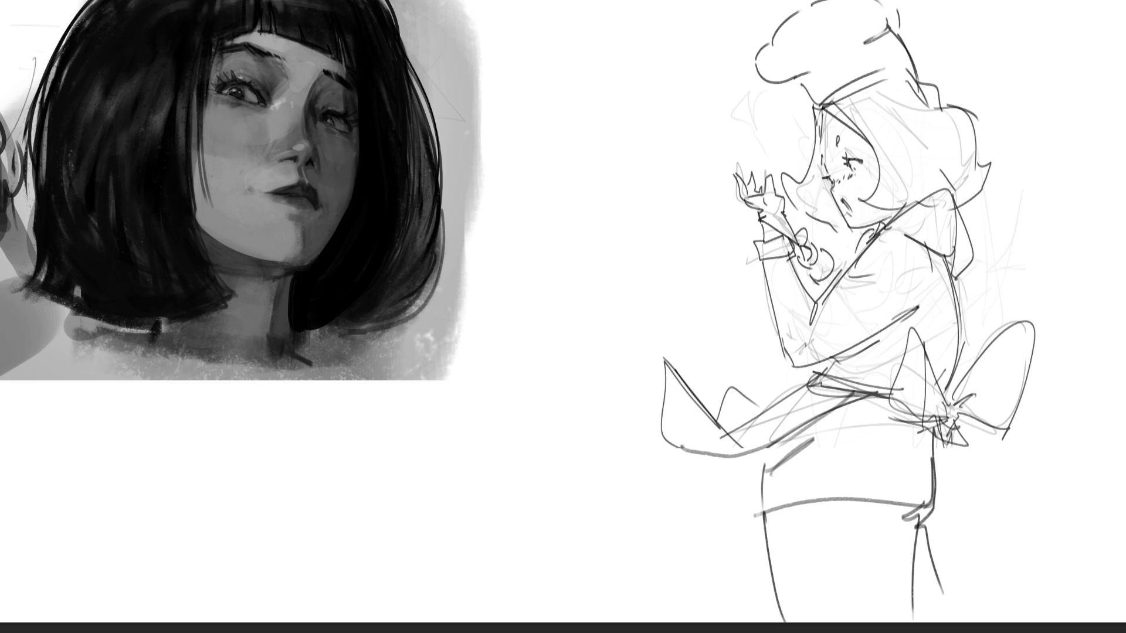
Add apron ties hanging from the bow and erase part of the inner collar line.
left_click_drag(860, 512, 910, 527)
key("ctrl+z")
mouse_move(937, 419)
left_mouse_down()
mouse_move(992, 585)
mouse_move(990, 620)
mouse_move(980, 508)
mouse_move(999, 523)
left_mouse_up()
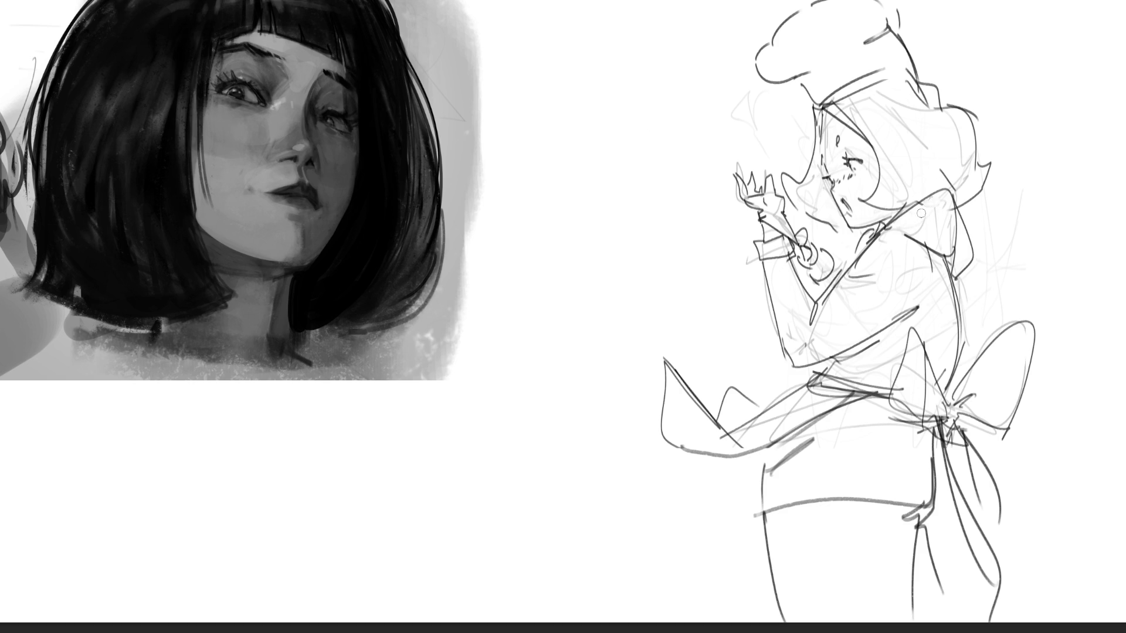
mouse_move(926, 231)
left_mouse_down()
mouse_move(950, 243)
mouse_move(953, 279)
left_mouse_up()
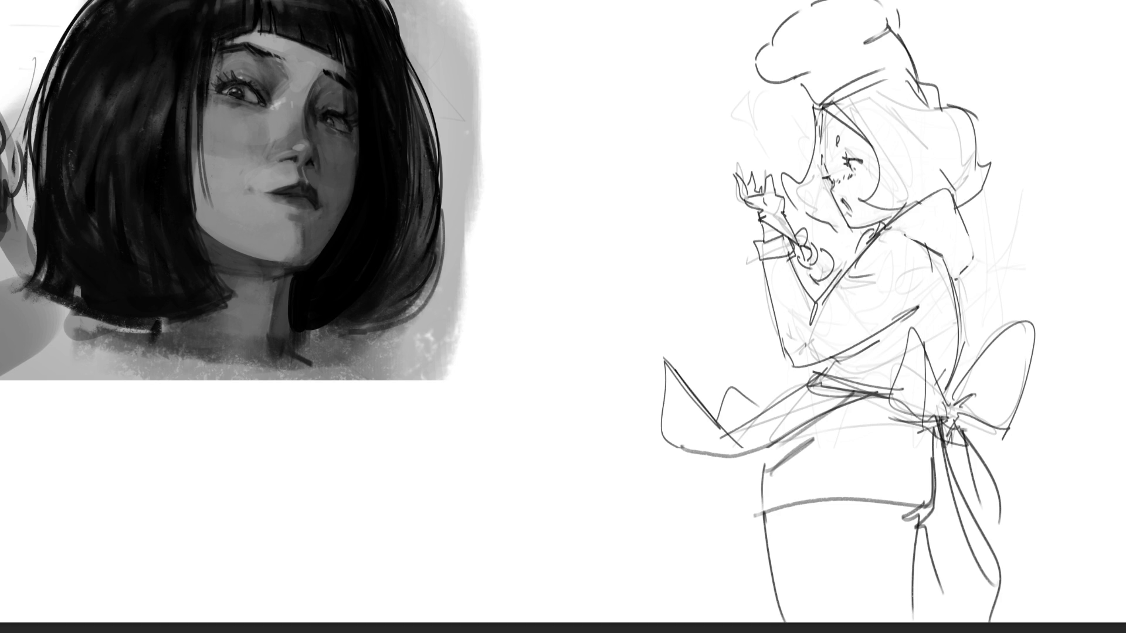
key("ctrl+0")
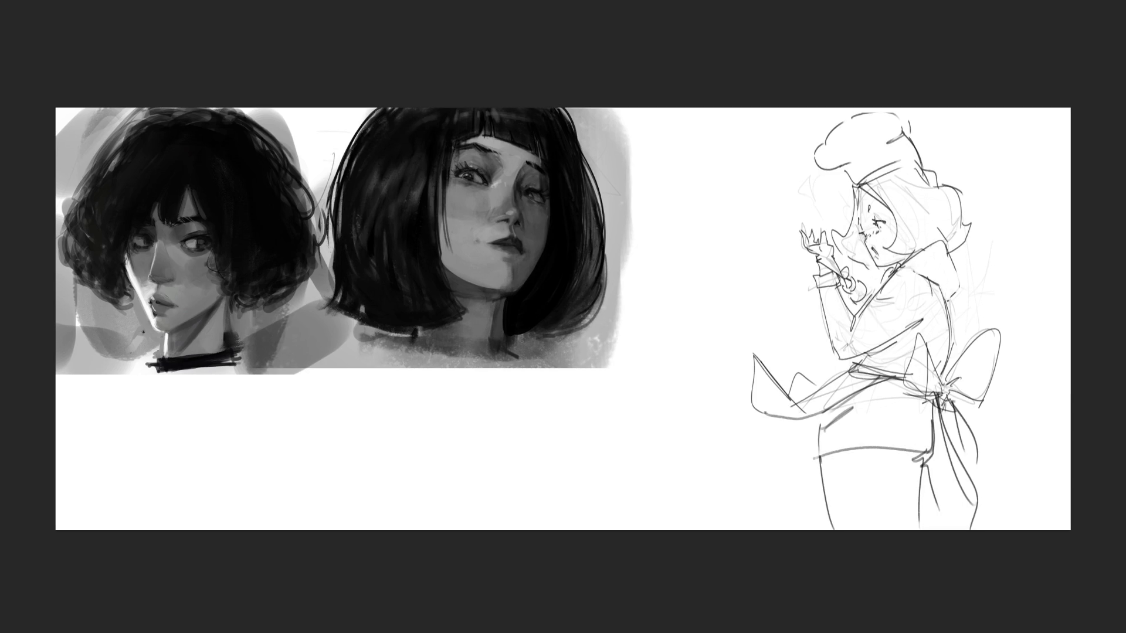
Lasso-select the chef girl's collar, shoulder, raised arm, apron bow and leg areas.
mouse_move(853, 166)
left_mouse_down()
mouse_move(915, 135)
mouse_move(918, 154)
mouse_move(870, 178)
mouse_move(870, 206)
mouse_move(861, 197)
mouse_move(847, 246)
mouse_move(883, 273)
mouse_move(865, 226)
mouse_move(882, 226)
left_mouse_up()
mouse_move(970, 233)
left_mouse_down()
mouse_move(931, 283)
mouse_move(950, 296)
mouse_move(921, 273)
mouse_move(943, 299)
mouse_move(906, 346)
mouse_move(882, 353)
mouse_move(906, 343)
mouse_move(915, 351)
mouse_move(891, 359)
mouse_move(839, 355)
mouse_move(857, 329)
mouse_move(839, 292)
mouse_move(824, 291)
mouse_move(834, 258)
mouse_move(817, 243)
left_mouse_up()
left_click_drag(851, 287, 888, 278)
mouse_move(944, 396)
left_mouse_down()
mouse_move(906, 392)
mouse_move(970, 376)
mouse_move(980, 393)
mouse_move(945, 404)
mouse_move(970, 469)
mouse_move(945, 402)
mouse_move(839, 408)
mouse_move(868, 405)
mouse_move(826, 469)
mouse_move(823, 422)
mouse_move(803, 384)
mouse_move(768, 422)
mouse_move(767, 403)
left_mouse_up()
mouse_move(932, 458)
left_mouse_down()
mouse_move(923, 538)
mouse_move(929, 402)
left_mouse_up()
left_click_drag(846, 454, 821, 452)
Fill the selected clothing areas with grey using a large brush, then deselect.
key("b")
key("bracketright")
key("bracketright")
key("bracketright")
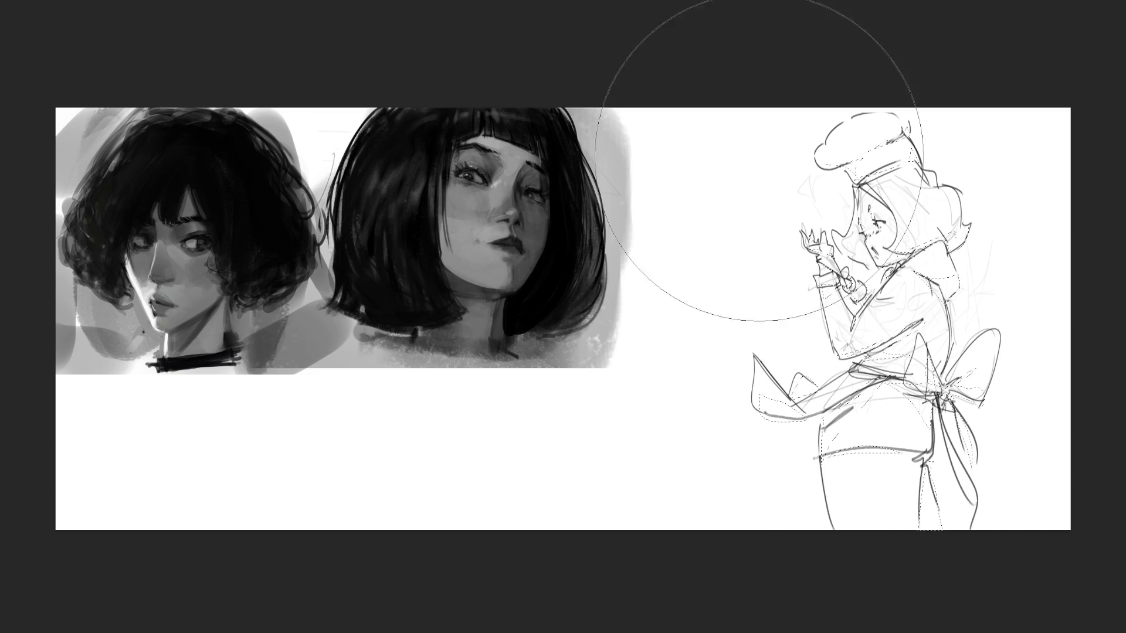
left_click_drag(930, 315, 915, 387)
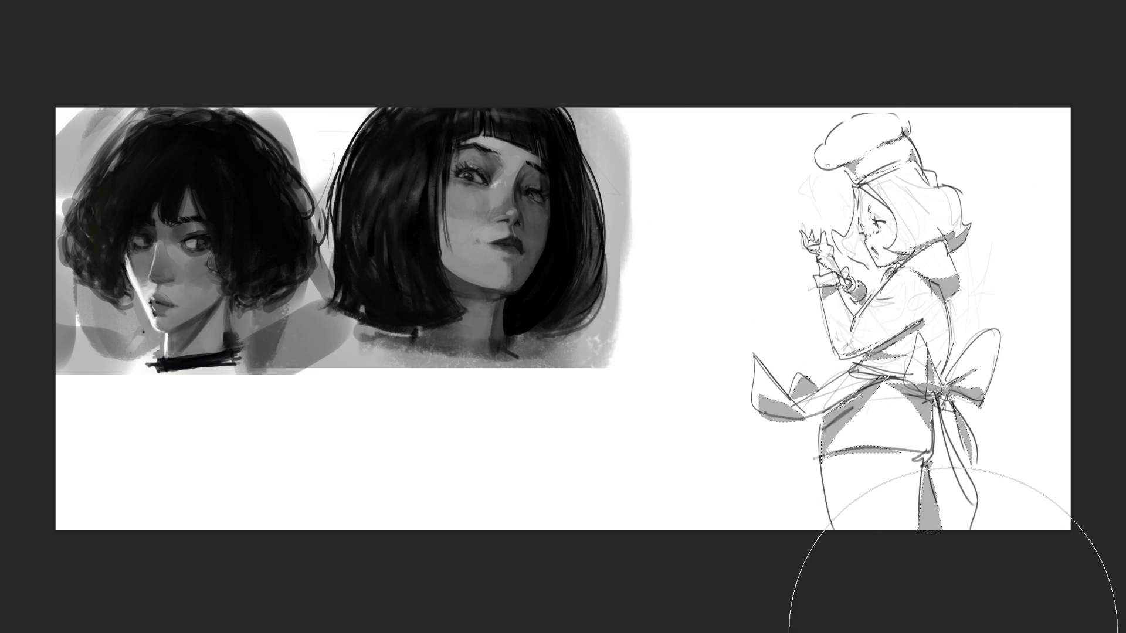
key("ctrl+d")
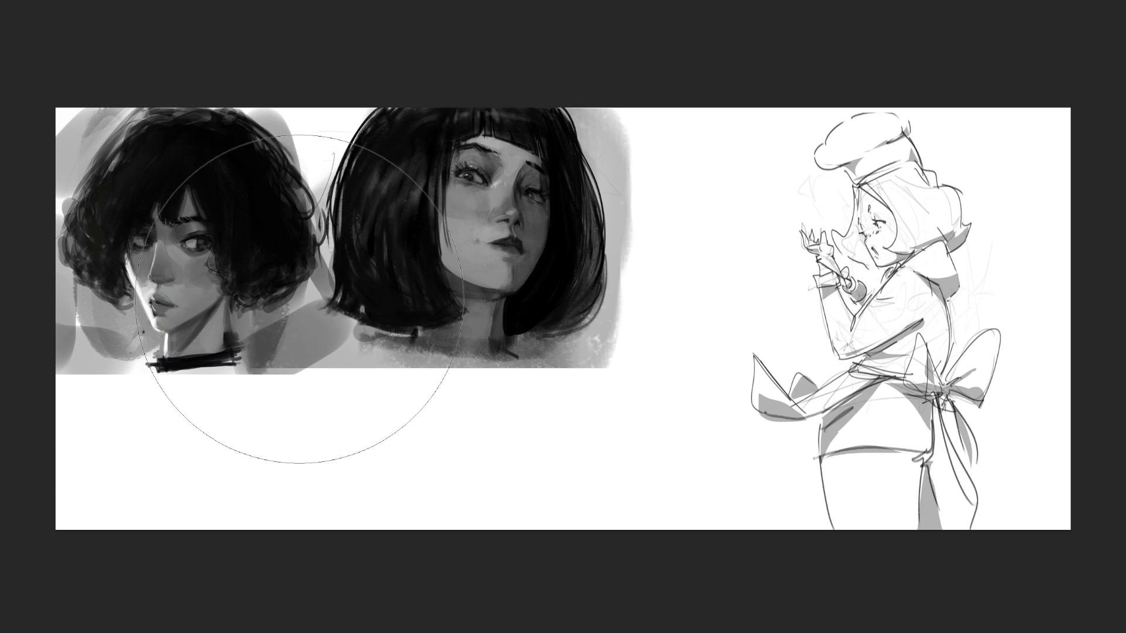
Paint a soft blush on her cheek and grey shading on the hair behind her face.
key("bracketleft")
key("bracketleft")
key("bracketleft")
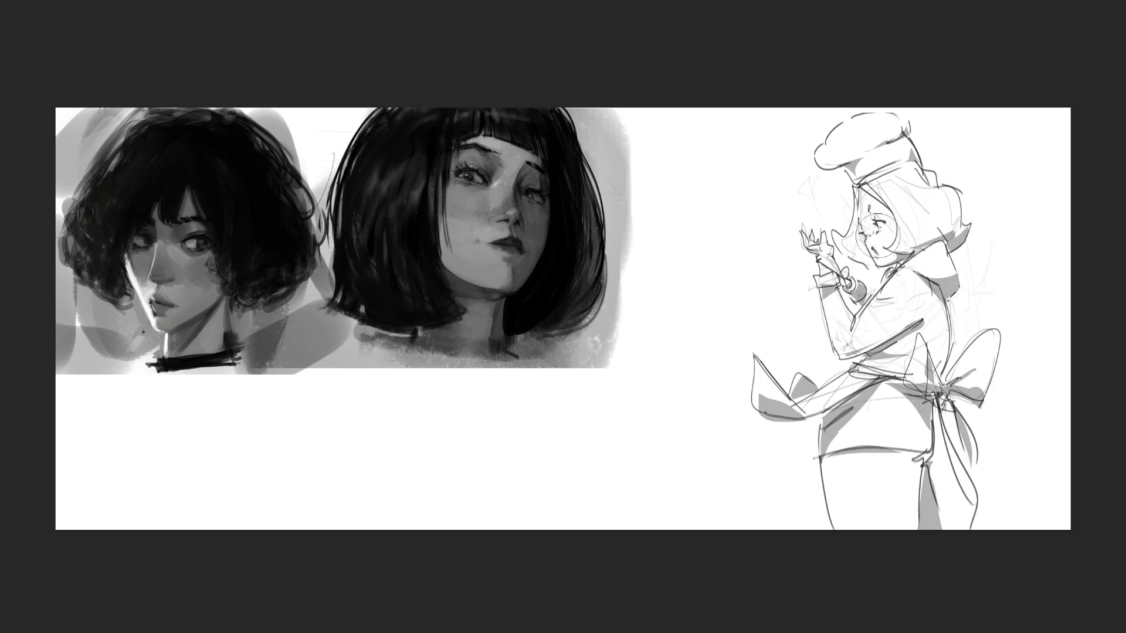
mouse_move(871, 236)
left_mouse_down()
mouse_move(885, 241)
mouse_move(847, 246)
mouse_move(867, 263)
left_mouse_up()
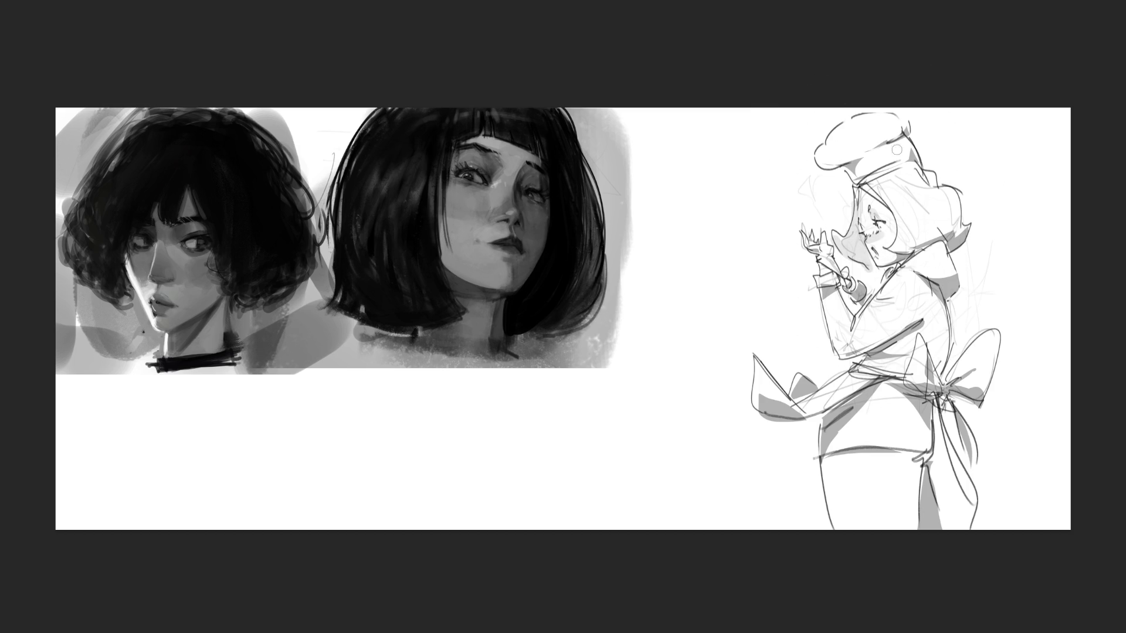
mouse_move(878, 187)
left_mouse_down()
mouse_move(909, 246)
mouse_move(932, 228)
mouse_move(933, 205)
mouse_move(967, 240)
left_mouse_up()
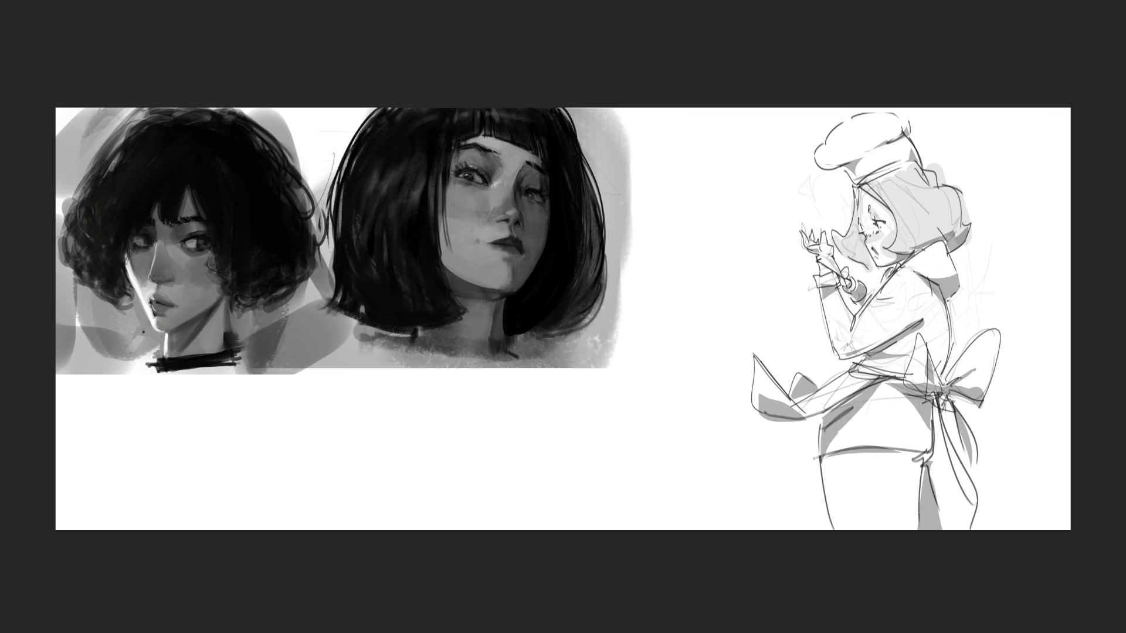
key("ctrl+plus")
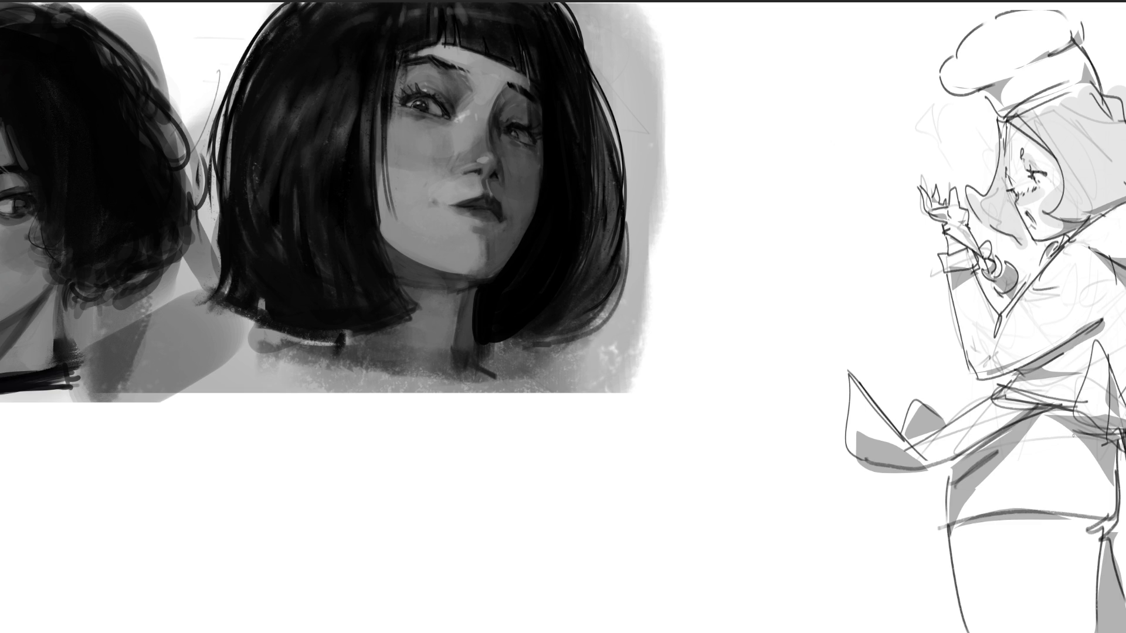
Rough in the creature's head outline with jaw, mouth, eye and wispy curls under the chin.
left_click_drag(744, 126, 743, 186)
left_click_drag(726, 146, 767, 103)
mouse_move(788, 88)
left_mouse_down()
mouse_move(825, 123)
mouse_move(841, 182)
left_mouse_up()
mouse_move(745, 117)
left_mouse_down()
mouse_move(756, 239)
mouse_move(841, 193)
left_mouse_up()
mouse_move(844, 193)
left_mouse_down()
mouse_move(845, 222)
mouse_move(787, 241)
mouse_move(851, 166)
left_mouse_up()
mouse_move(724, 194)
left_mouse_down()
mouse_move(731, 207)
mouse_move(797, 149)
mouse_move(830, 200)
mouse_move(767, 229)
mouse_move(793, 222)
mouse_move(779, 227)
left_mouse_up()
mouse_move(804, 164)
left_mouse_down()
mouse_move(790, 191)
mouse_move(812, 156)
left_mouse_up()
left_click_drag(757, 201, 758, 210)
mouse_move(851, 203)
left_mouse_down()
mouse_move(869, 191)
mouse_move(891, 258)
mouse_move(868, 242)
left_mouse_up()
left_click_drag(740, 231, 712, 249)
mouse_move(738, 258)
left_mouse_down()
mouse_move(718, 264)
mouse_move(710, 287)
mouse_move(706, 223)
mouse_move(727, 237)
mouse_move(696, 197)
mouse_move(727, 273)
mouse_move(846, 330)
mouse_move(715, 299)
mouse_move(749, 382)
mouse_move(737, 387)
mouse_move(853, 344)
left_mouse_up()
Sketch the body's lower contour, a leg and small foot, a hatched visor and shoulder arcs.
mouse_move(898, 279)
left_mouse_down()
mouse_move(886, 333)
mouse_move(901, 384)
left_mouse_up()
mouse_move(901, 346)
left_mouse_down()
mouse_move(900, 379)
mouse_move(883, 380)
left_mouse_up()
mouse_move(815, 348)
left_mouse_down()
mouse_move(812, 366)
mouse_move(787, 369)
mouse_move(651, 352)
mouse_move(654, 384)
mouse_move(728, 381)
mouse_move(823, 354)
left_mouse_up()
mouse_move(726, 142)
left_mouse_down()
mouse_move(712, 153)
mouse_move(792, 89)
mouse_move(832, 126)
left_mouse_up()
left_click_drag(832, 137, 827, 153)
mouse_move(736, 194)
left_mouse_down()
mouse_move(827, 147)
mouse_move(788, 185)
mouse_move(789, 226)
left_mouse_up()
mouse_move(821, 194)
left_mouse_down()
mouse_move(833, 218)
mouse_move(857, 196)
mouse_move(849, 217)
left_mouse_up()
mouse_move(736, 221)
left_mouse_down()
mouse_move(731, 230)
mouse_move(759, 243)
left_mouse_up()
mouse_move(854, 189)
left_mouse_down()
mouse_move(898, 217)
mouse_move(885, 271)
mouse_move(857, 262)
mouse_move(874, 259)
mouse_move(860, 252)
mouse_move(887, 262)
left_mouse_up()
left_click_drag(896, 220, 893, 271)
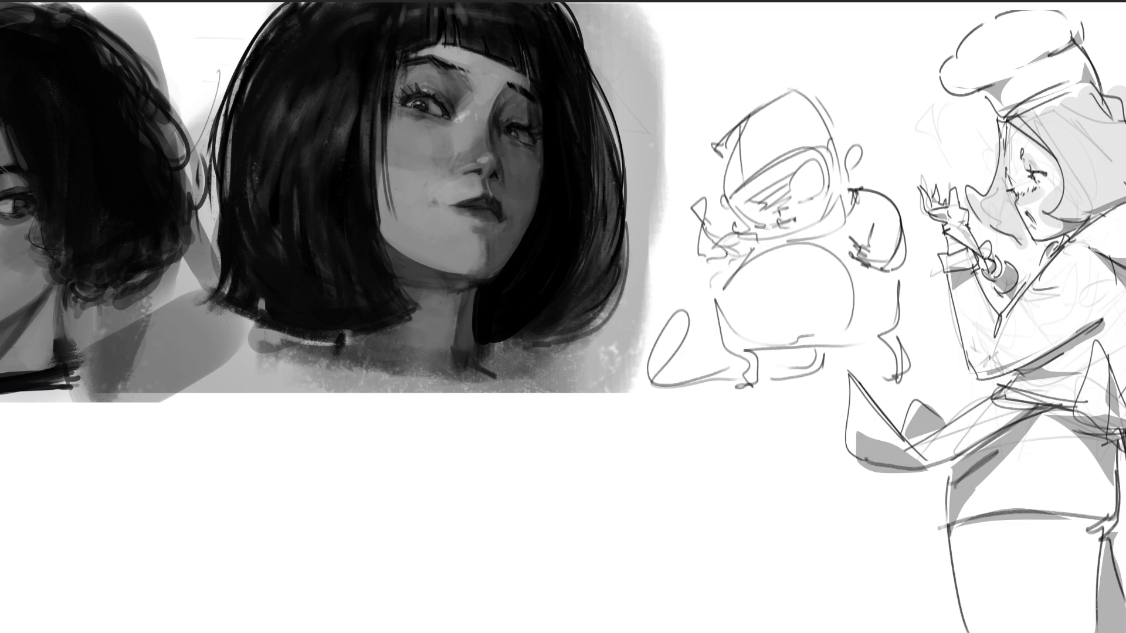
Add a zigzag along the creature's left side, hatch its feet and draw ground lines beneath.
left_click_drag(698, 213, 726, 273)
mouse_move(743, 352)
left_mouse_down()
mouse_move(768, 384)
mouse_move(775, 346)
mouse_move(766, 381)
left_mouse_up()
left_click_drag(869, 352, 891, 337)
mouse_move(890, 364)
left_mouse_down()
mouse_move(907, 339)
mouse_move(892, 371)
left_mouse_up()
left_click_drag(648, 380, 821, 390)
left_click_drag(744, 382, 869, 363)
left_click_drag(898, 371, 931, 371)
left_click_drag(773, 388, 923, 372)
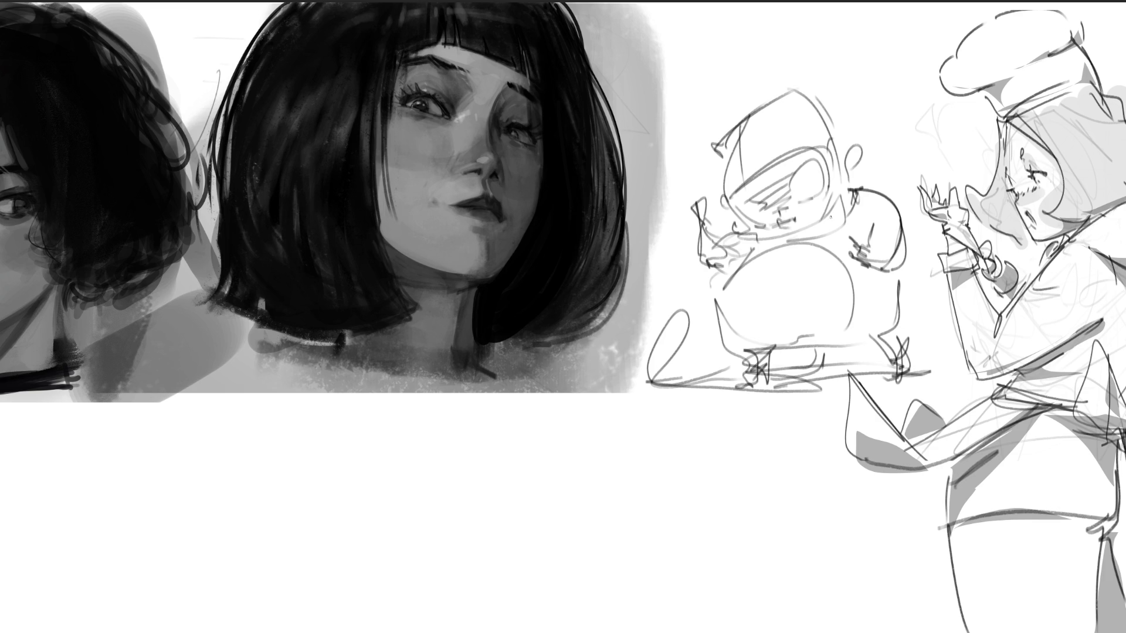
Top the creature's head with a chef hat and add a pointed ear on its left.
mouse_move(735, 120)
left_mouse_down()
mouse_move(848, 116)
mouse_move(733, 57)
mouse_move(718, 18)
mouse_move(804, 9)
mouse_move(899, 38)
mouse_move(799, 71)
mouse_move(727, 56)
left_mouse_up()
left_click_drag(867, 76, 849, 125)
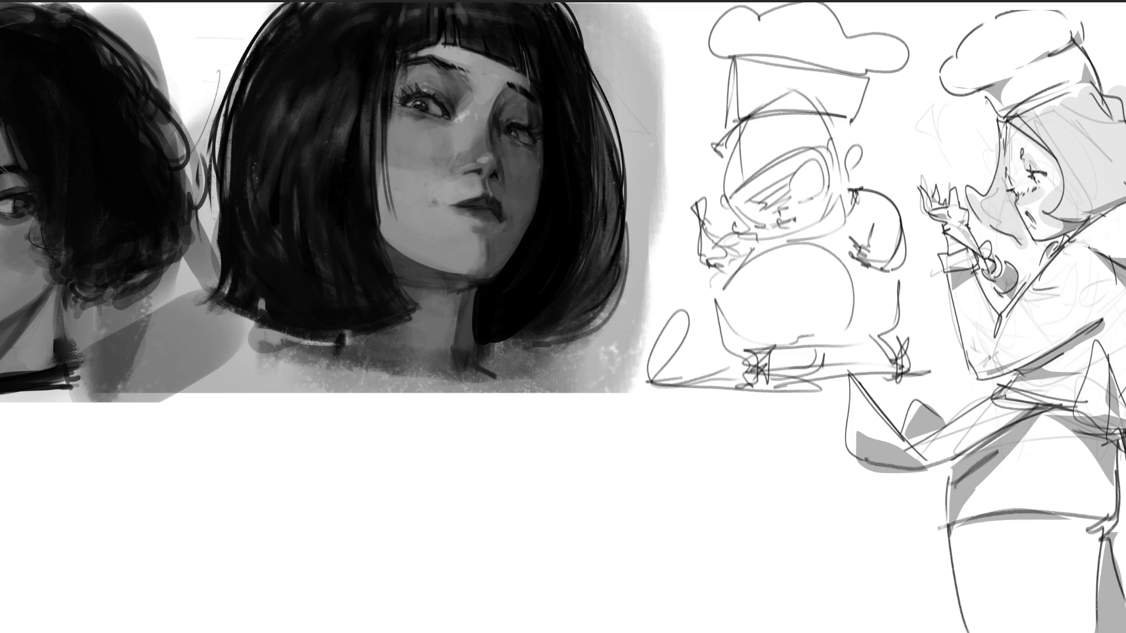
mouse_move(674, 130)
left_mouse_down()
mouse_move(691, 189)
mouse_move(716, 178)
mouse_move(696, 202)
mouse_move(703, 216)
left_mouse_up()
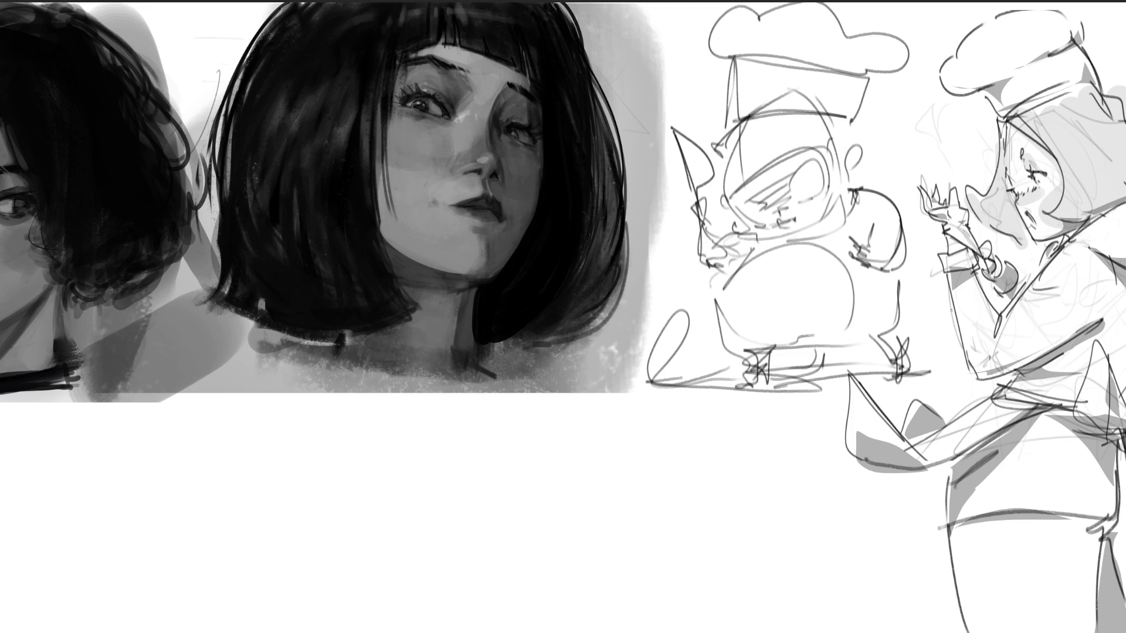
Fit the whole canvas on screen with Ctrl+0 to view every drawing at once.
key("ctrl+0")
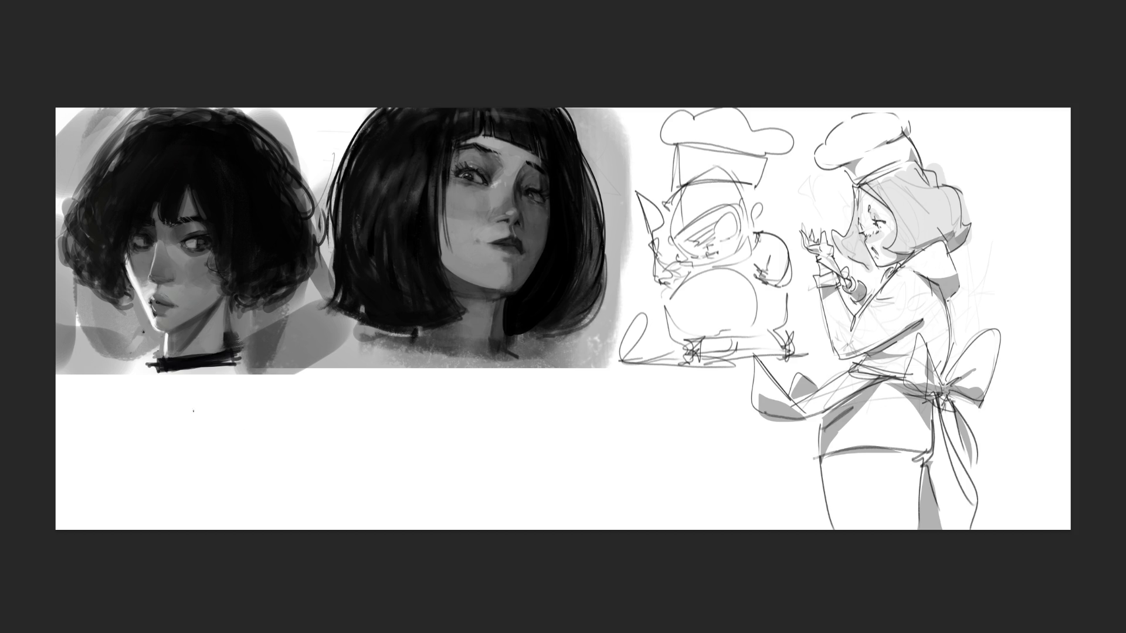
Sketch a lying cat with pointed ears and a base line lower left, then write a signature beside it.
mouse_move(185, 404)
left_mouse_down()
mouse_move(194, 466)
mouse_move(234, 385)
mouse_move(274, 407)
mouse_move(279, 499)
left_mouse_up()
mouse_move(263, 385)
left_mouse_down()
mouse_move(321, 387)
mouse_move(302, 449)
left_mouse_up()
mouse_move(332, 386)
left_mouse_down()
mouse_move(335, 419)
mouse_move(321, 437)
mouse_move(337, 405)
mouse_move(364, 411)
mouse_move(350, 484)
left_mouse_up()
mouse_move(328, 487)
left_mouse_down()
mouse_move(296, 491)
mouse_move(340, 486)
mouse_move(231, 499)
left_mouse_up()
left_click_drag(203, 411, 159, 469)
mouse_move(159, 469)
left_mouse_down()
mouse_move(208, 518)
mouse_move(321, 504)
left_mouse_up()
mouse_move(176, 512)
left_mouse_down()
mouse_move(368, 488)
mouse_move(275, 505)
mouse_move(147, 503)
mouse_move(161, 446)
mouse_move(109, 505)
mouse_move(65, 511)
mouse_move(149, 507)
left_mouse_up()
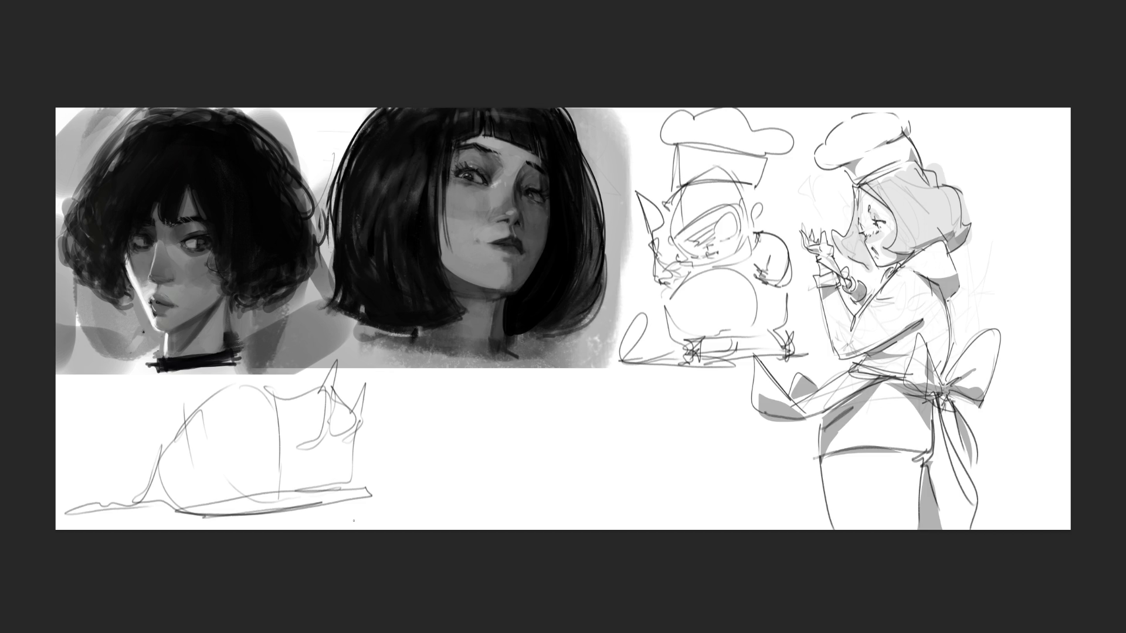
mouse_move(443, 391)
left_mouse_down()
mouse_move(493, 422)
mouse_move(508, 385)
mouse_move(535, 410)
mouse_move(722, 414)
left_mouse_up()
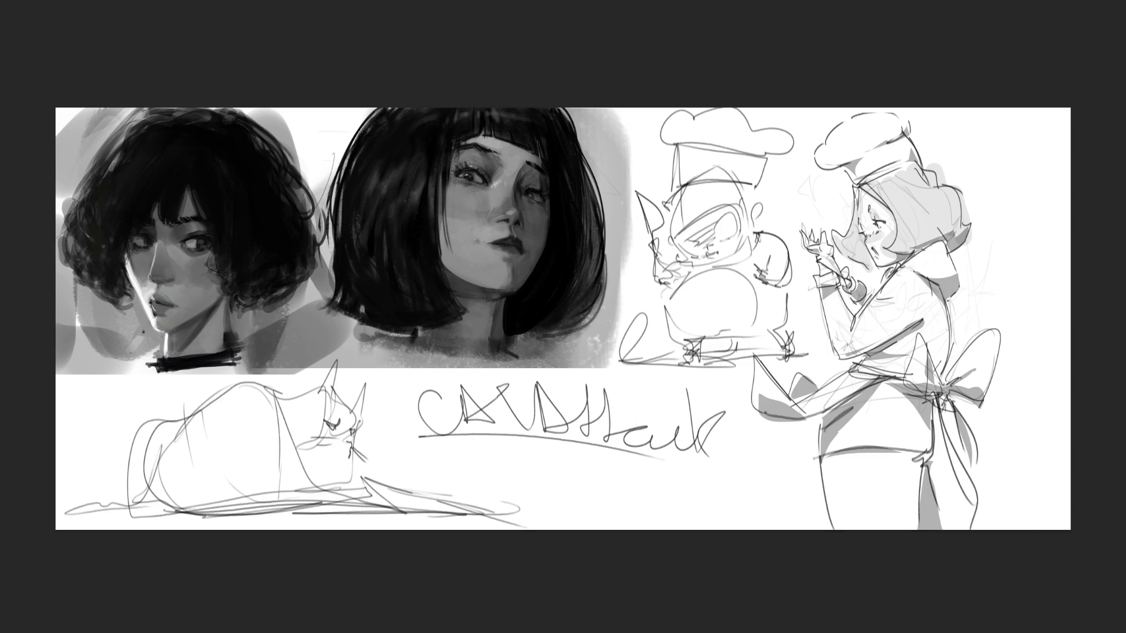